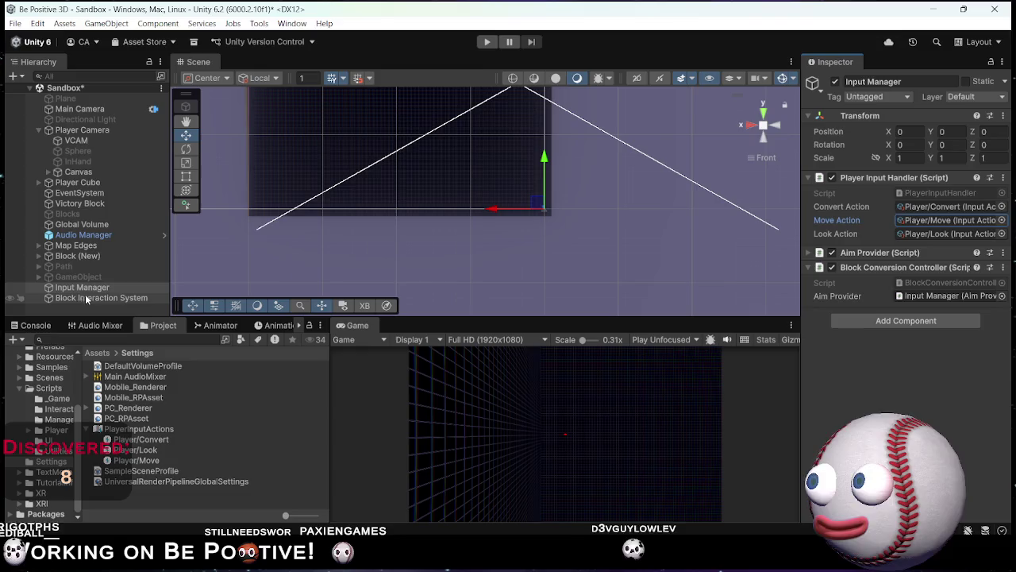
Give the Player Camera a Look Sensitivity of 1 and save the Sandbox scene with Ctrl+S.
click(87, 290)
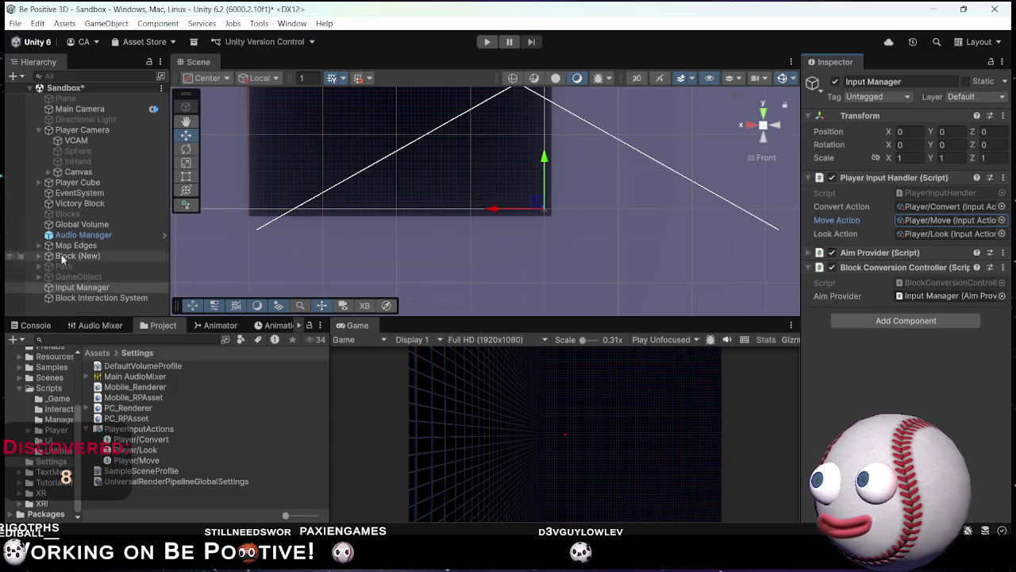
click(93, 131)
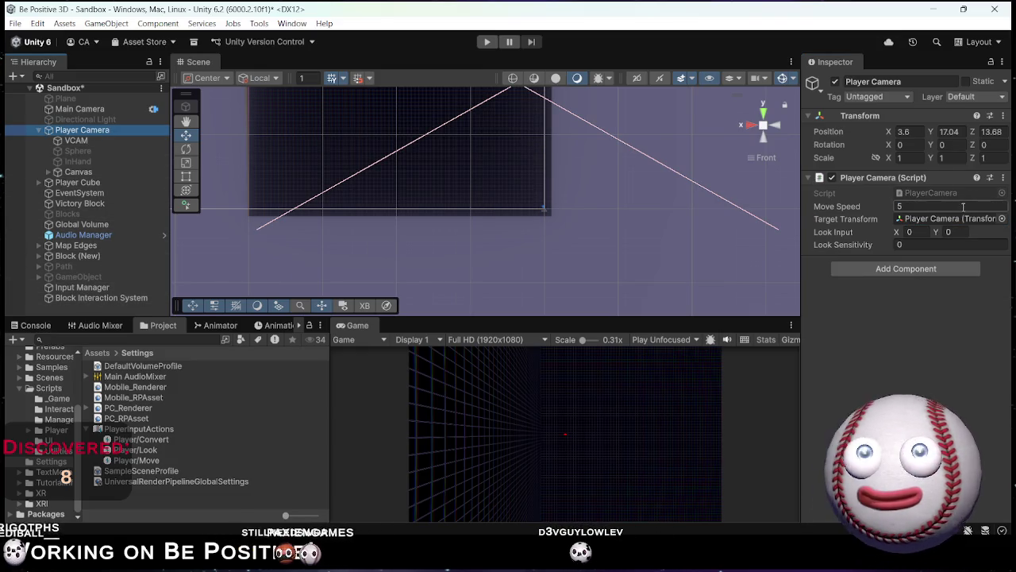
click(911, 244)
text(1)
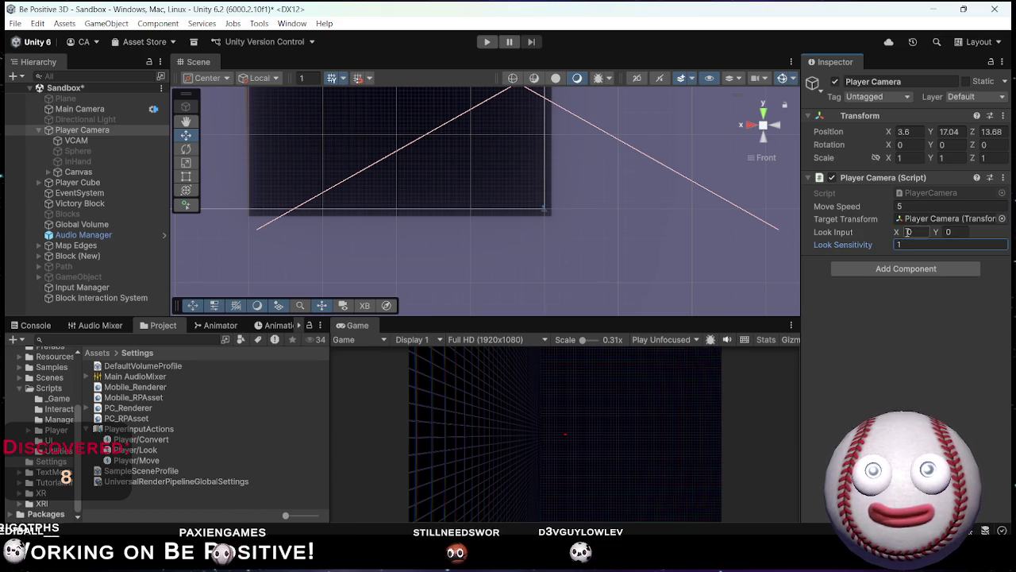
key(ctrl+s)
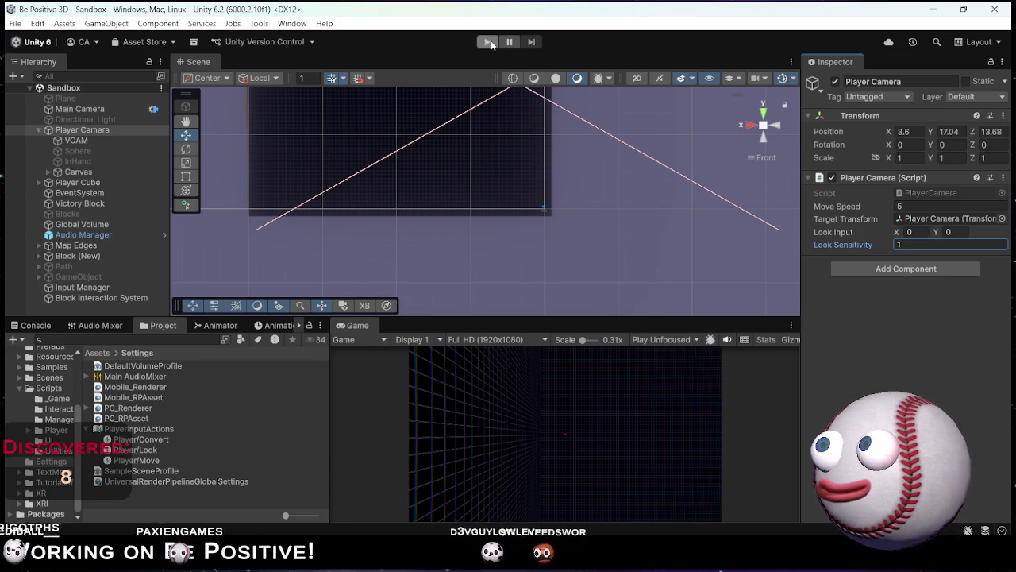
Run a quick play test, then set the Game view's play mode to Play Focused.
click(488, 42)
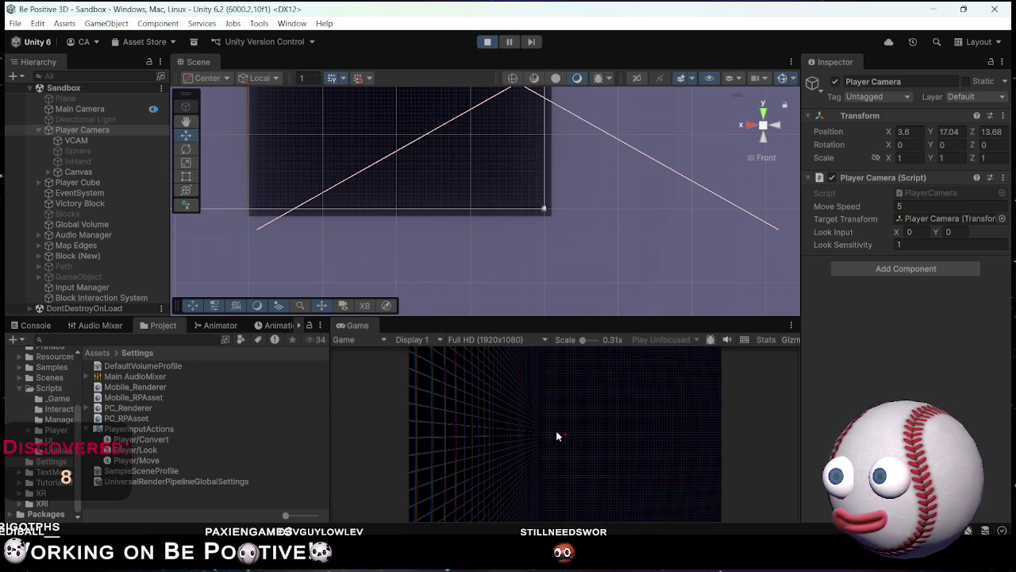
click(497, 45)
click(694, 340)
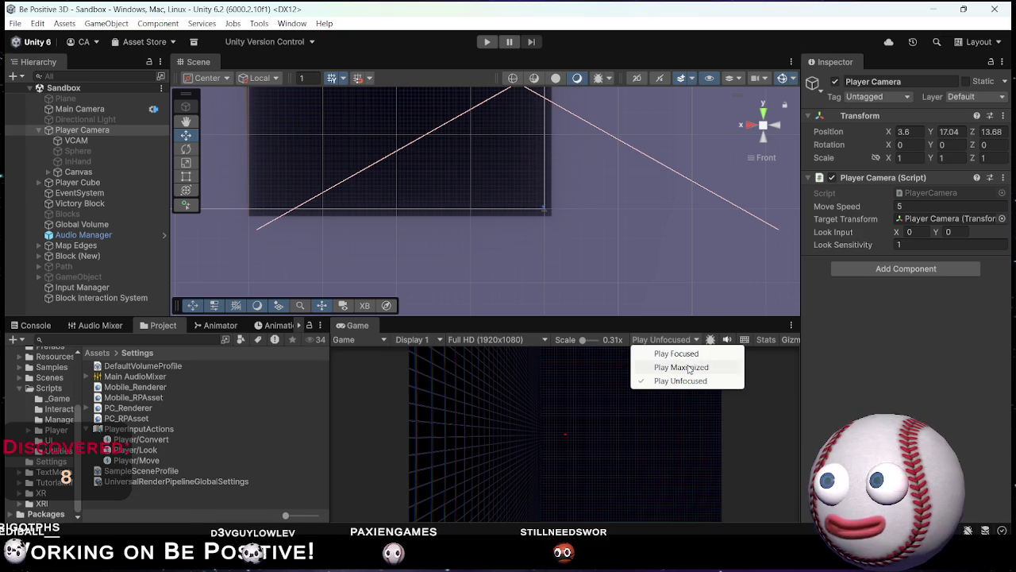
click(677, 354)
click(674, 340)
click(682, 367)
Keep Play Focused selected, dock the Game view beside the Scene tab, and enlarge it.
click(685, 339)
click(676, 354)
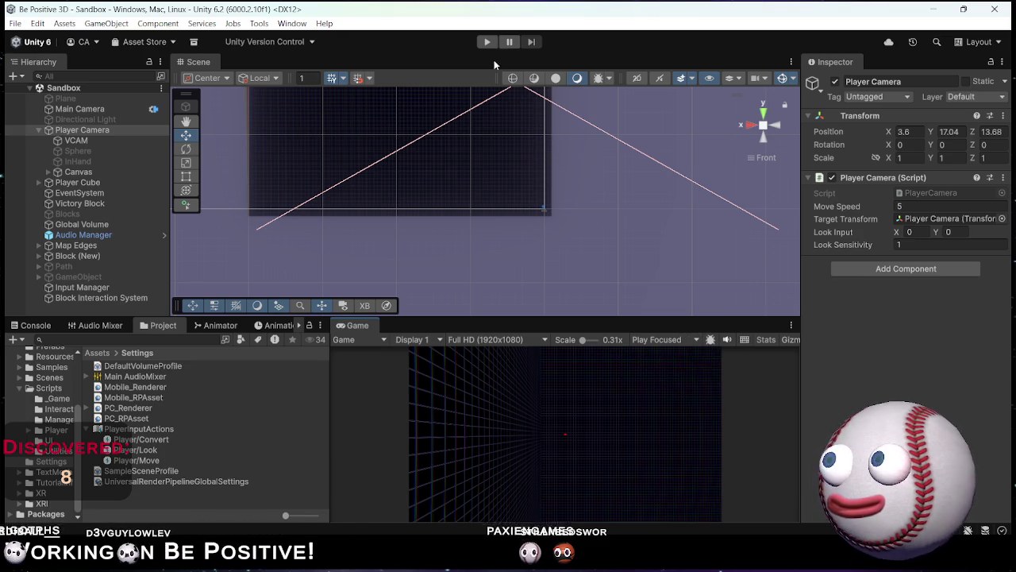
mouse_move(363, 329)
mouse_down()
mouse_move(426, 107)
mouse_move(386, 62)
mouse_up()
mouse_move(410, 318)
mouse_down()
mouse_move(411, 422)
mouse_move(426, 365)
mouse_up()
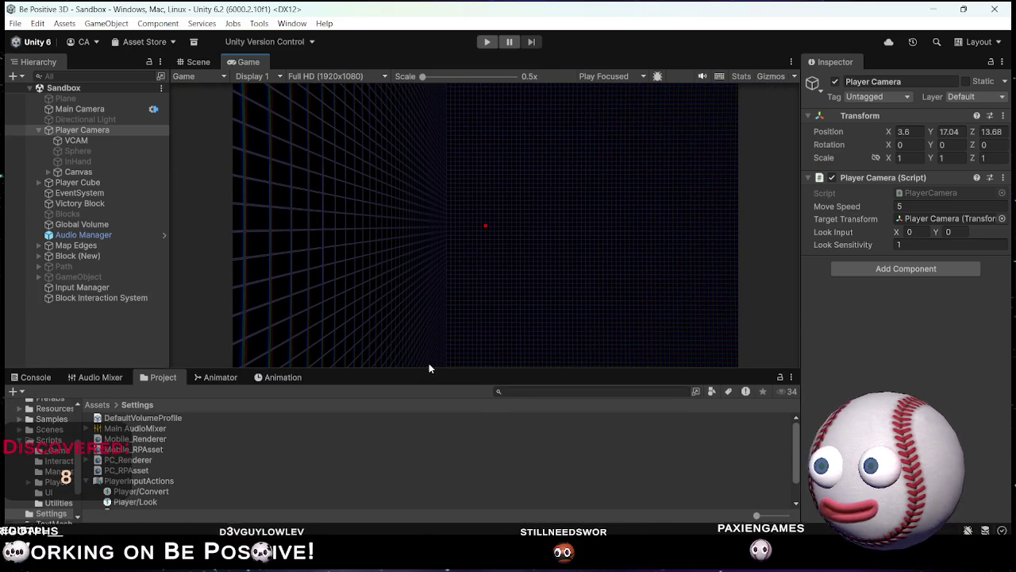
Play-test the camera look in the Game view, stop it, and bring Rider forward.
click(488, 43)
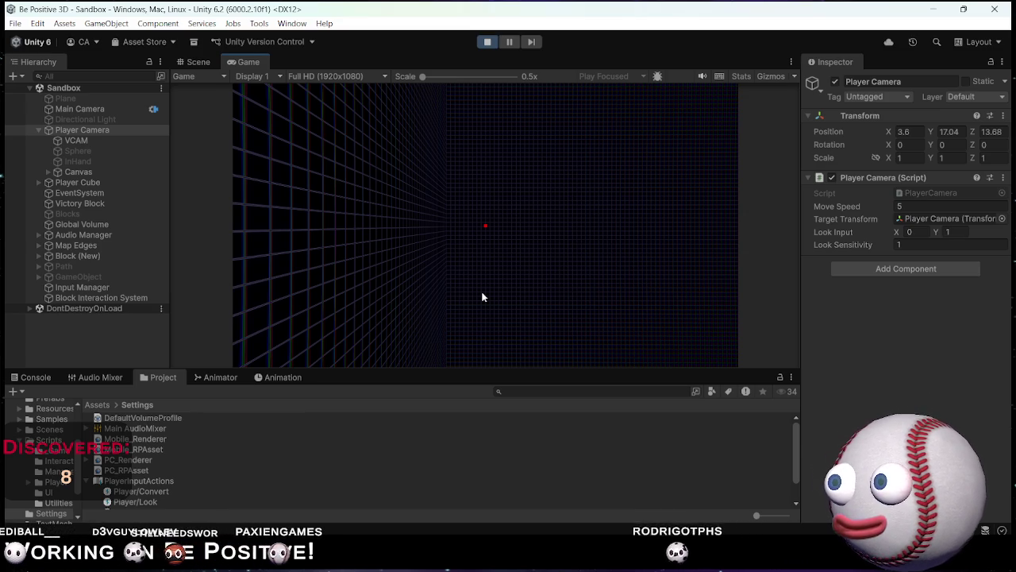
click(488, 46)
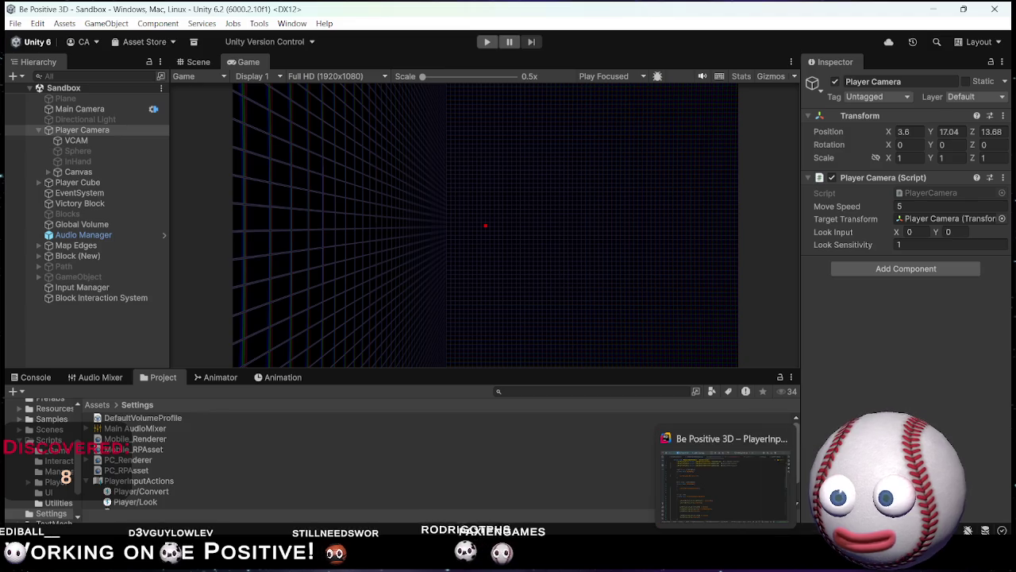
click(726, 477)
Open PlayerCamera.cs and go to the Quaternion.Euler rotation line in Look().
scroll(508, 302, down, 4)
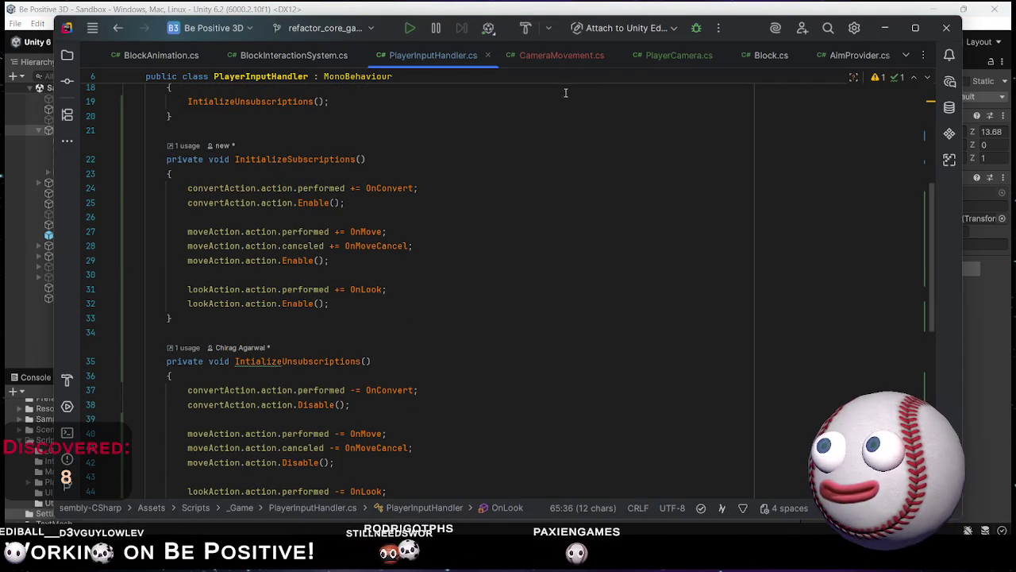
click(672, 57)
scroll(306, 307, down, 5)
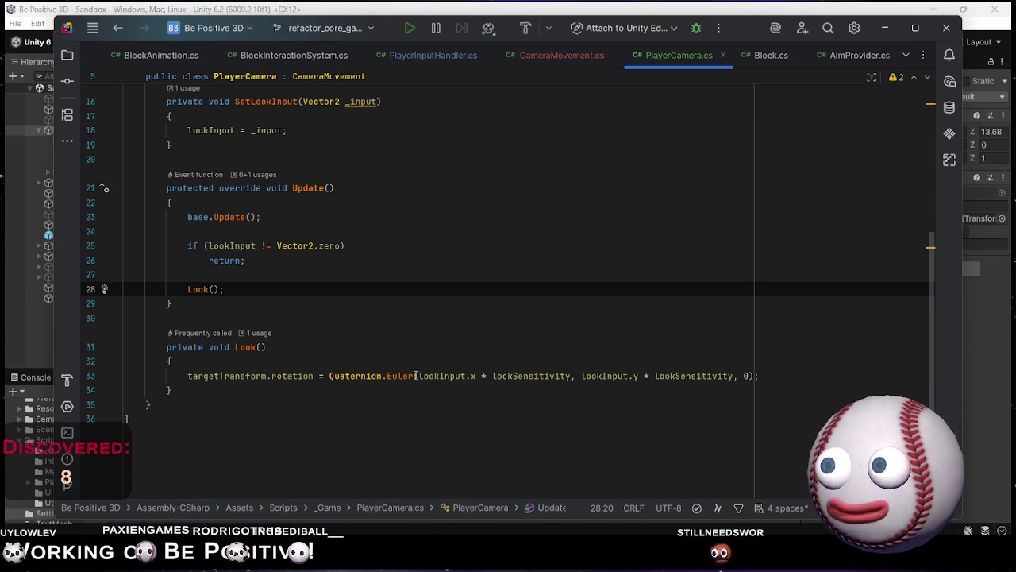
mouse_move(402, 376)
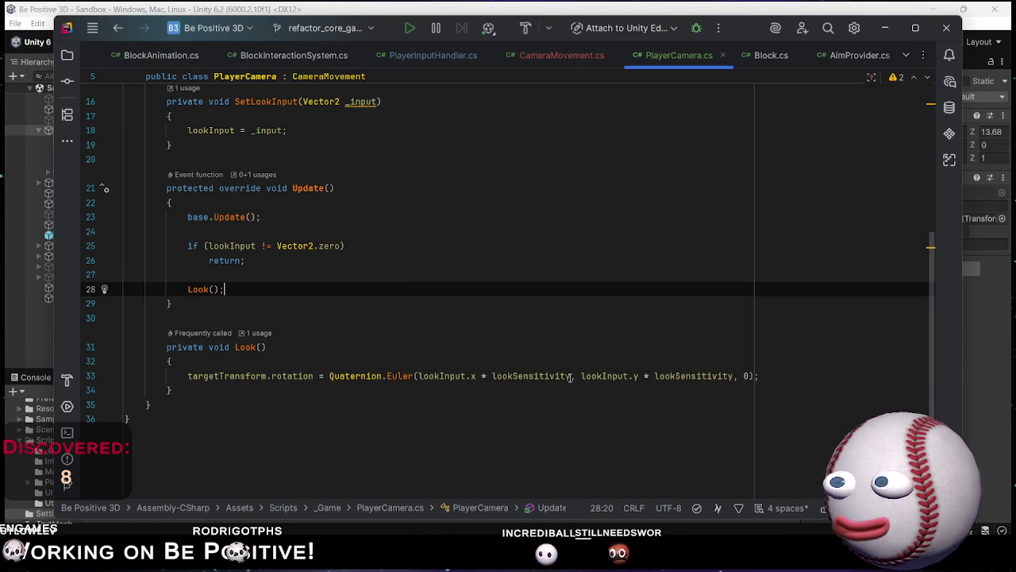
click(635, 376)
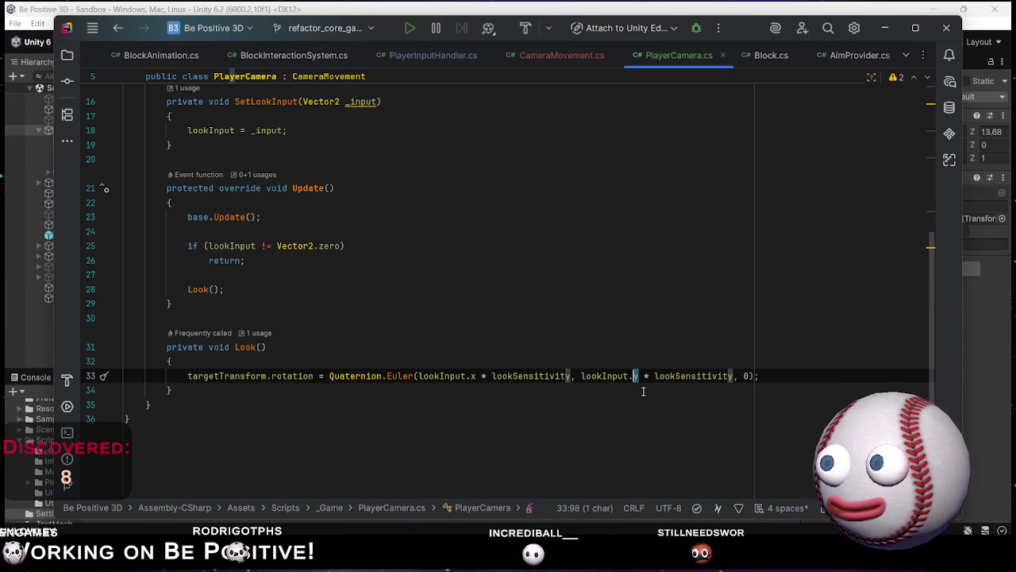
Change the Quaternion.Euler call to use lookInput.y first and lookInput.x second.
text(x)
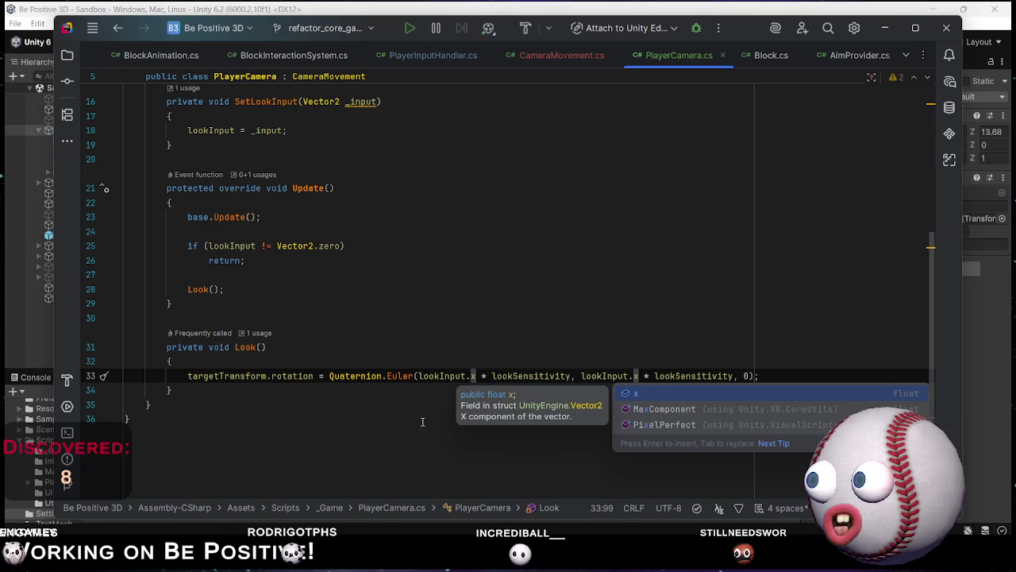
click(404, 425)
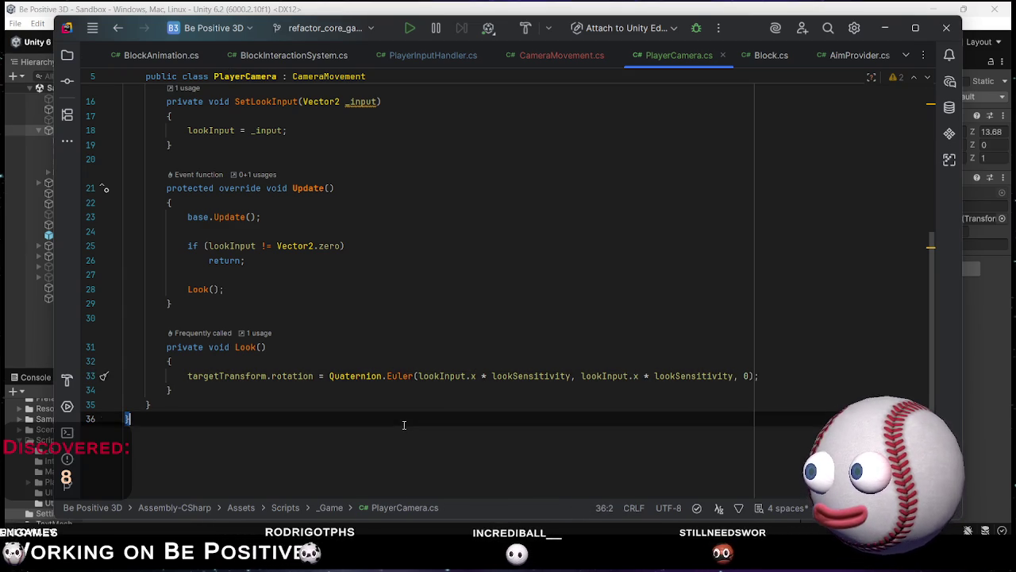
double_click(474, 376)
text(y)
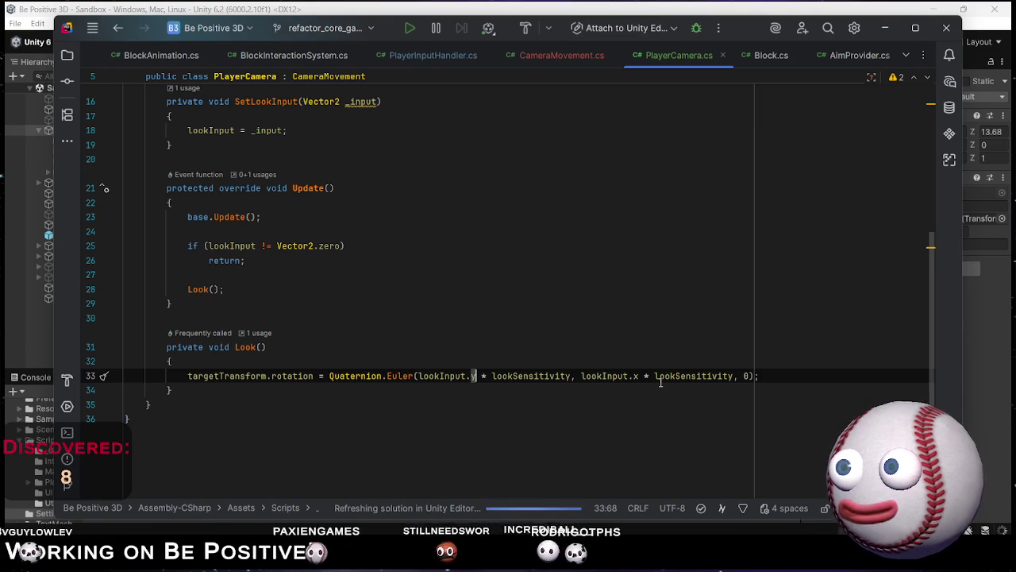
mouse_move(661, 382)
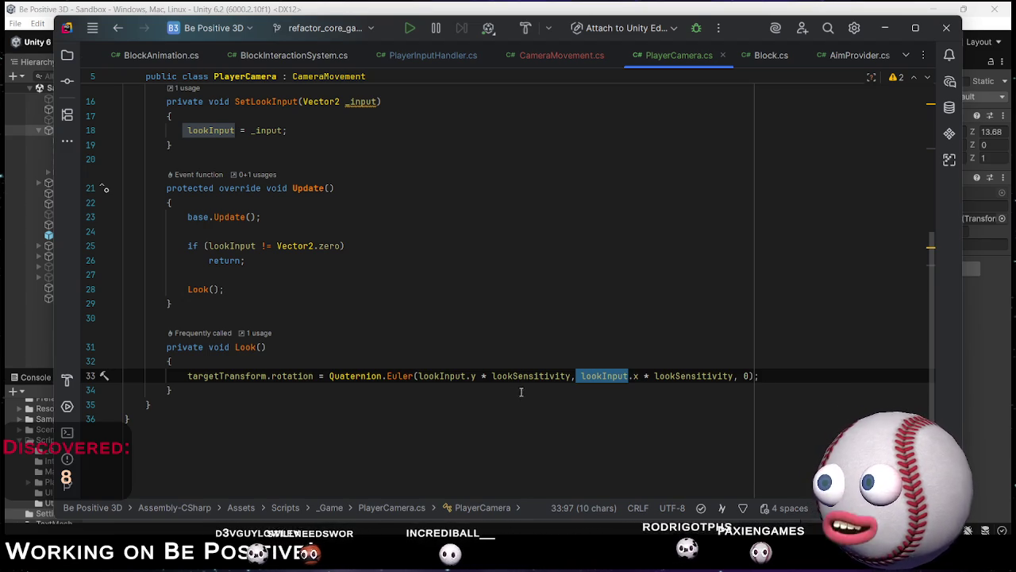
Declare [SerializeField] private Transform playerTransform; on the empty line below lookSensitivity.
scroll(553, 371, up, 5)
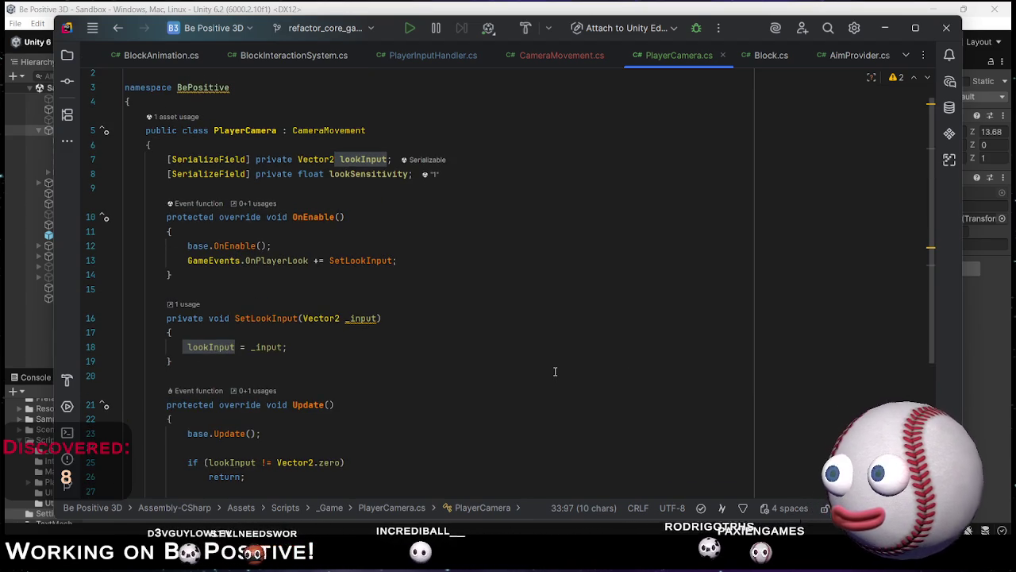
scroll(553, 372, down, 5)
scroll(556, 372, up, 2)
scroll(556, 372, down, 2)
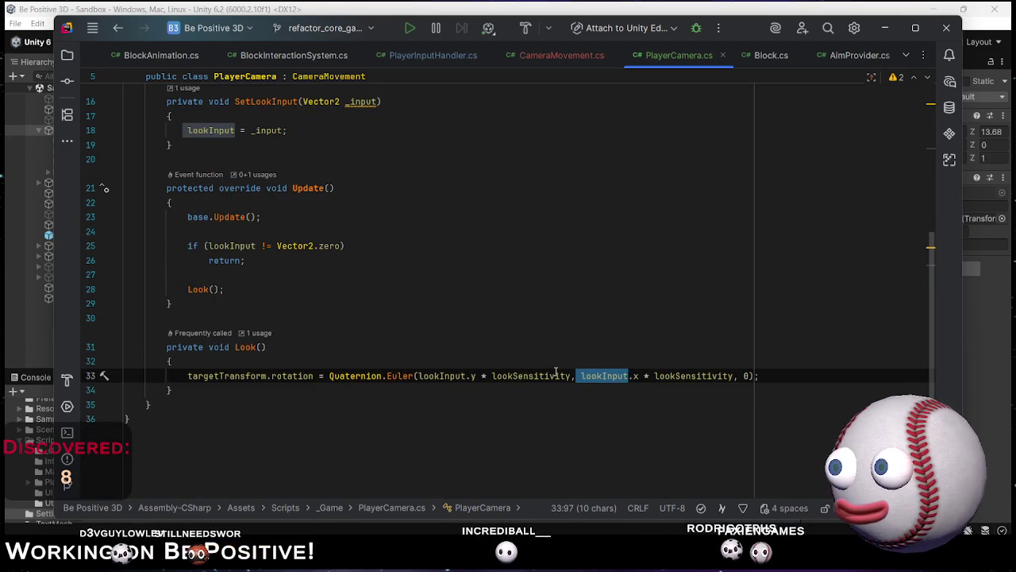
scroll(470, 233, up, 5)
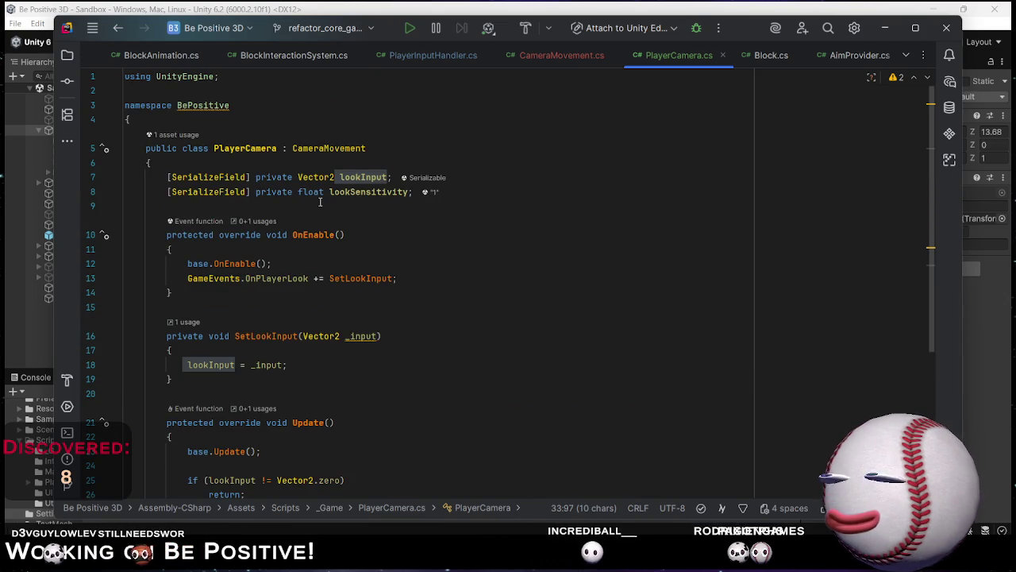
click(443, 203)
text([SerializeField] )
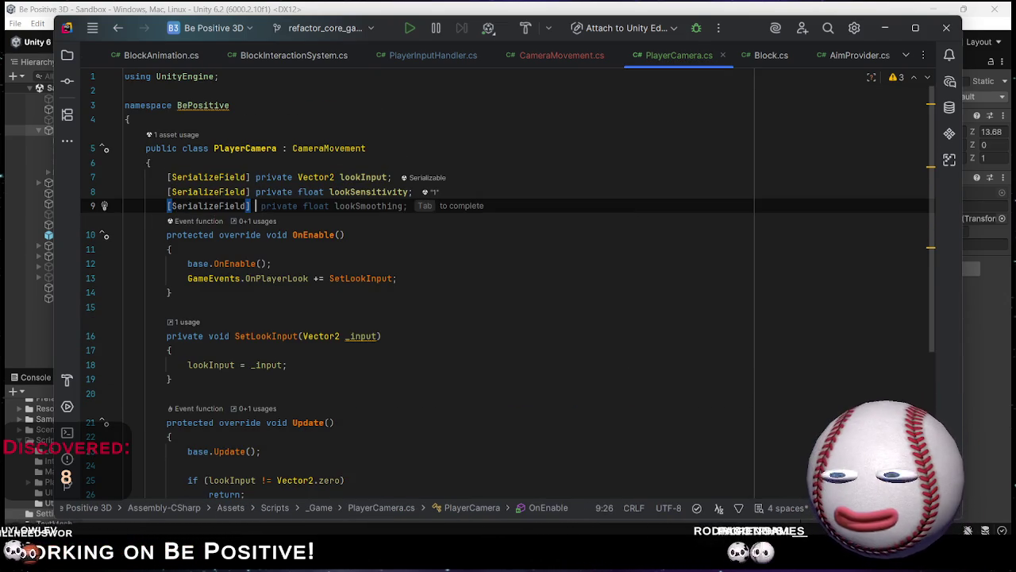
text(private Trans)
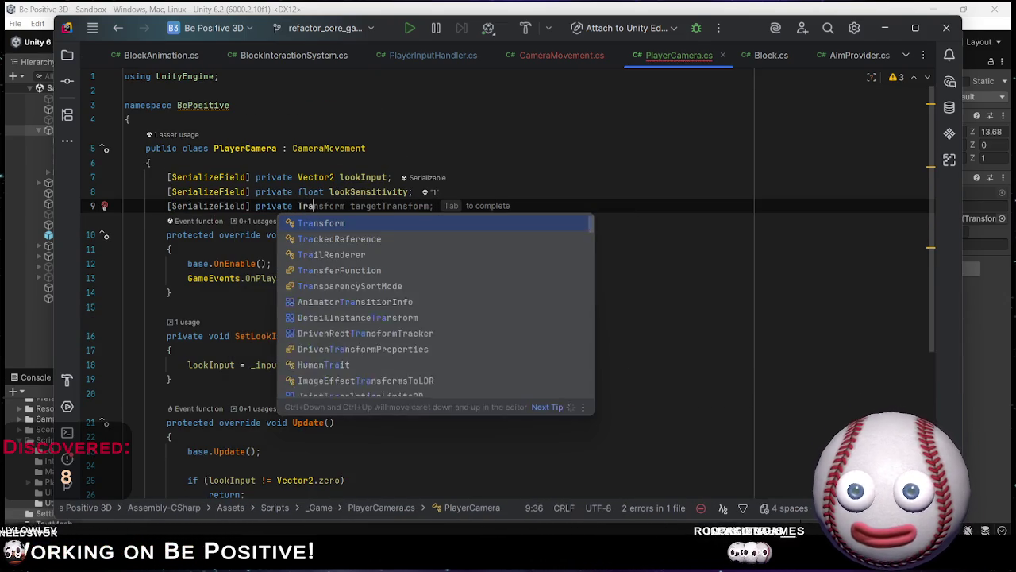
key(Return)
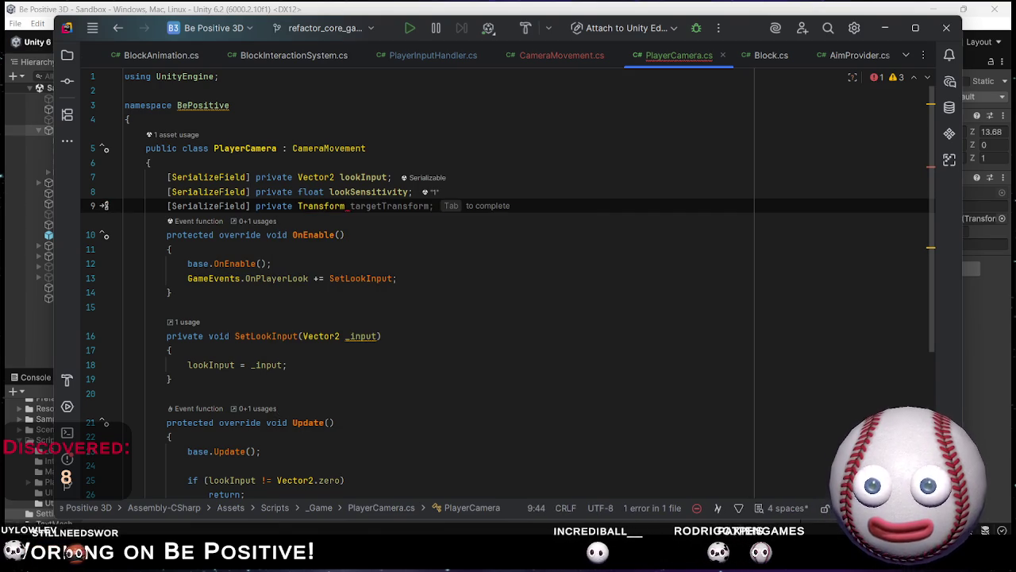
text(playerTra)
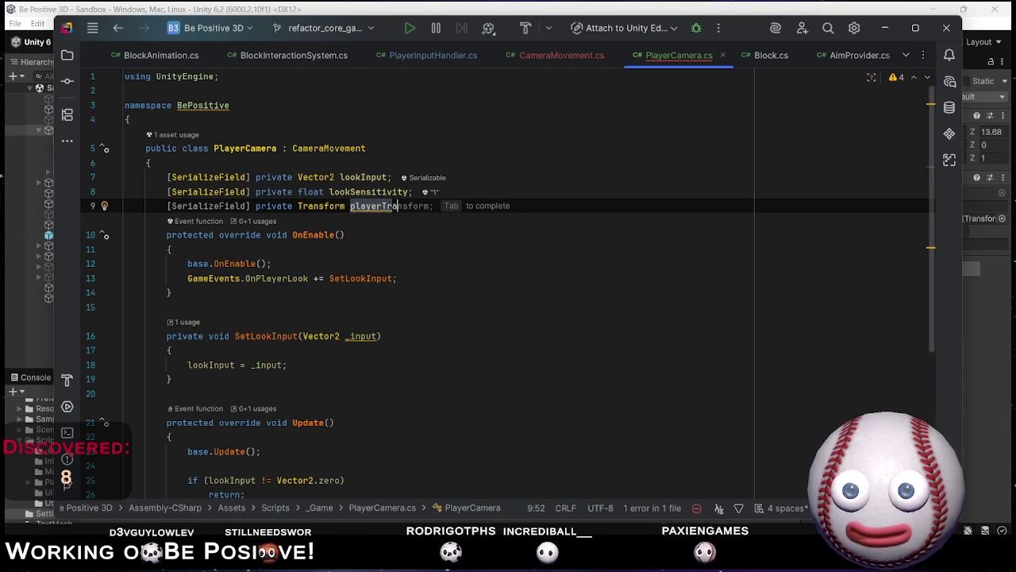
text(nsform)
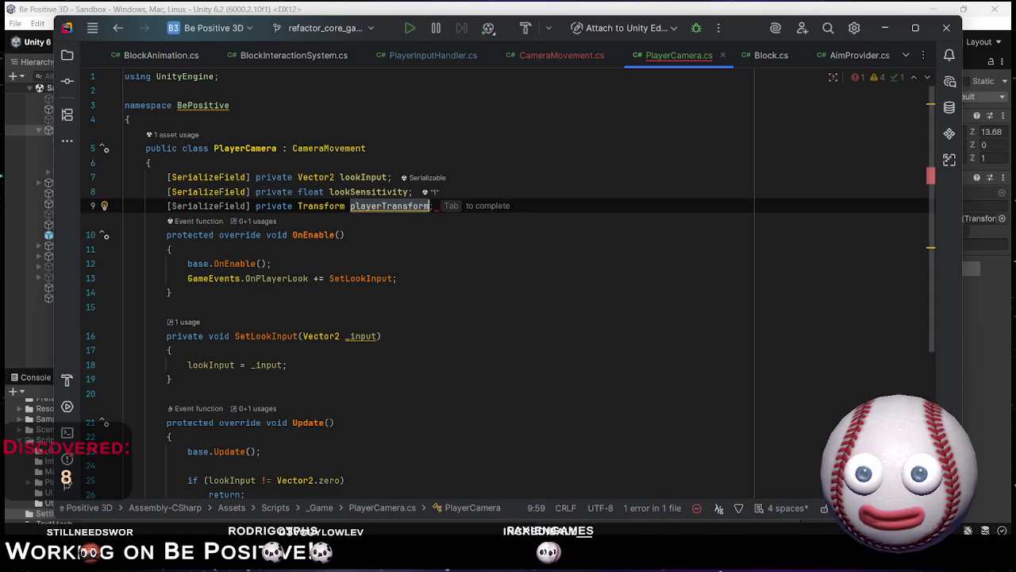
text(;)
key(Return)
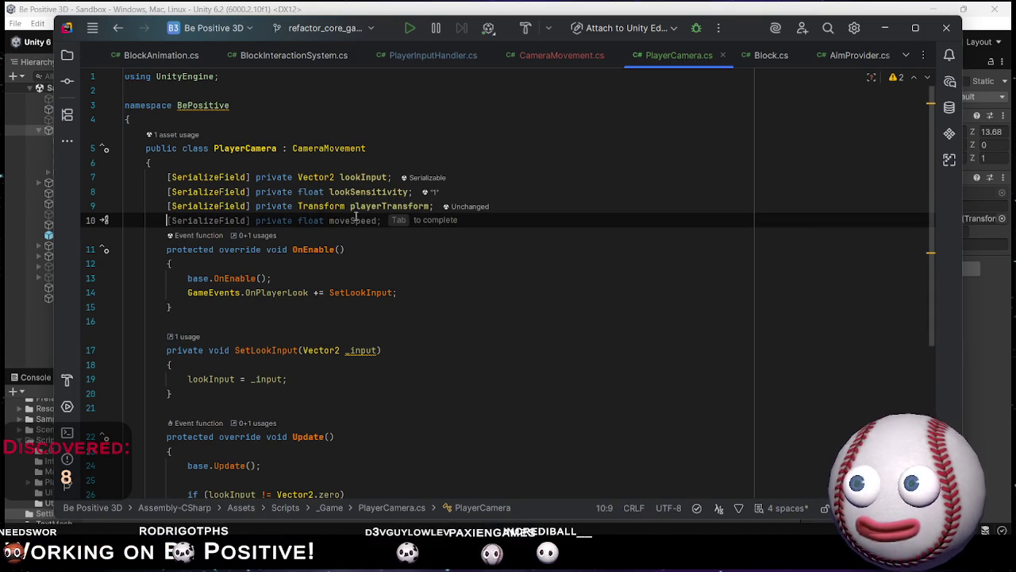
Replace the old rotation assignment on line 34 with a targetTransform.Rotate() call.
scroll(356, 217, down, 5)
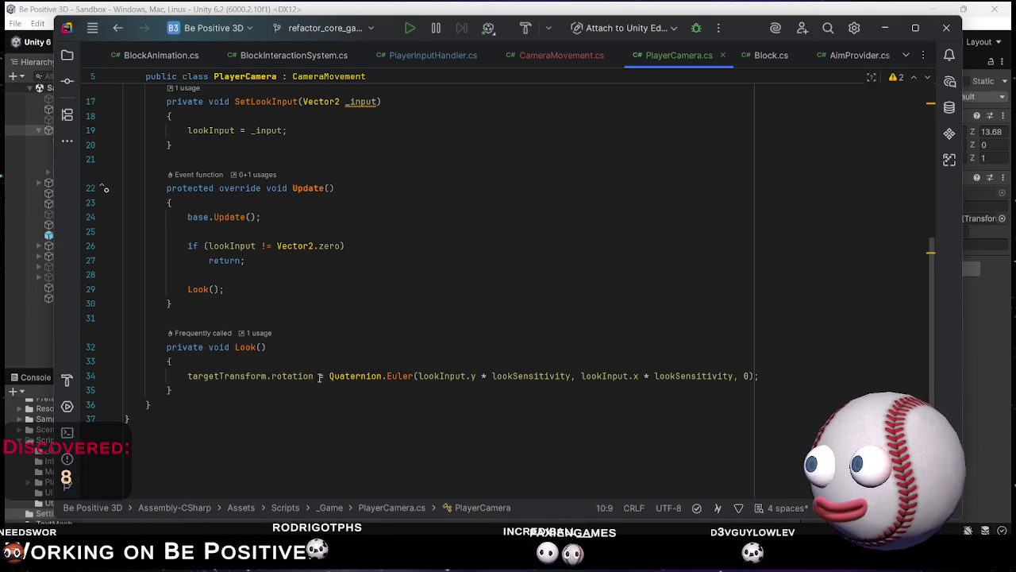
mouse_move(369, 375)
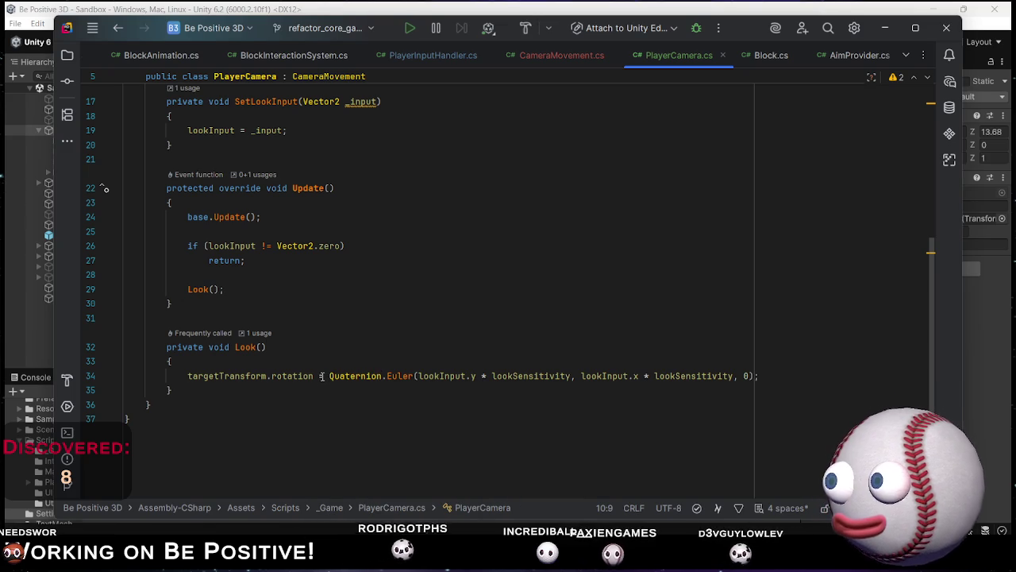
mouse_move(271, 376)
mouse_down()
mouse_move(740, 376)
mouse_move(167, 362)
mouse_move(271, 376)
mouse_up()
text(.)
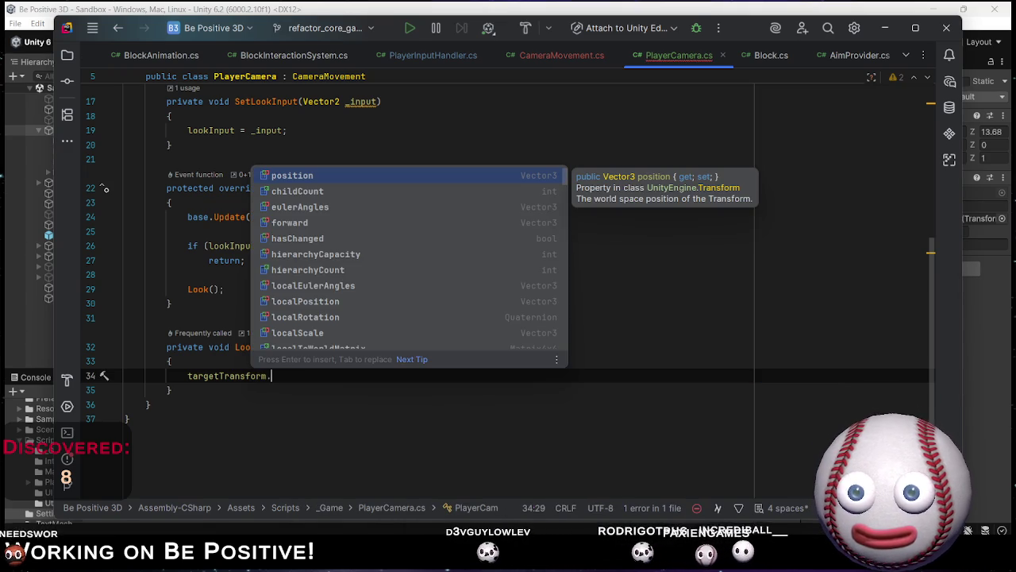
text(rotate)
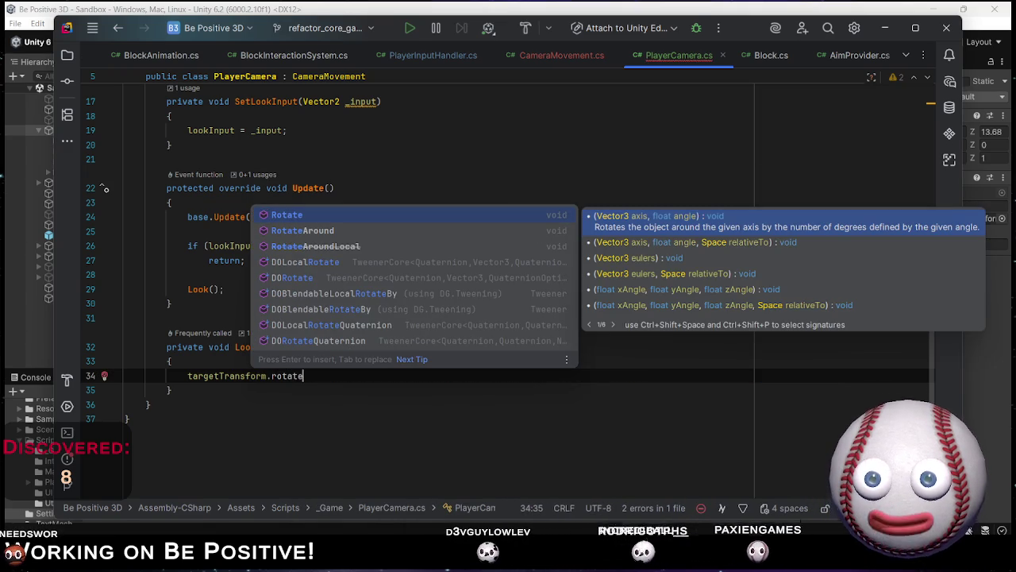
key(Return)
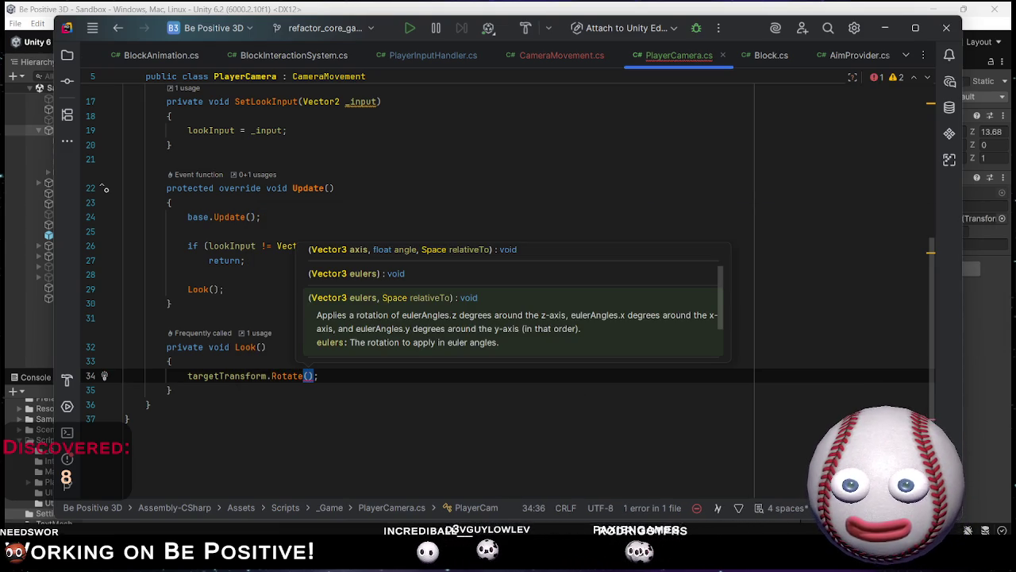
Add a Vector3 playerRotation line from playerTransform's euler angles above the Rotate call.
key(ctrl+alt+Return)
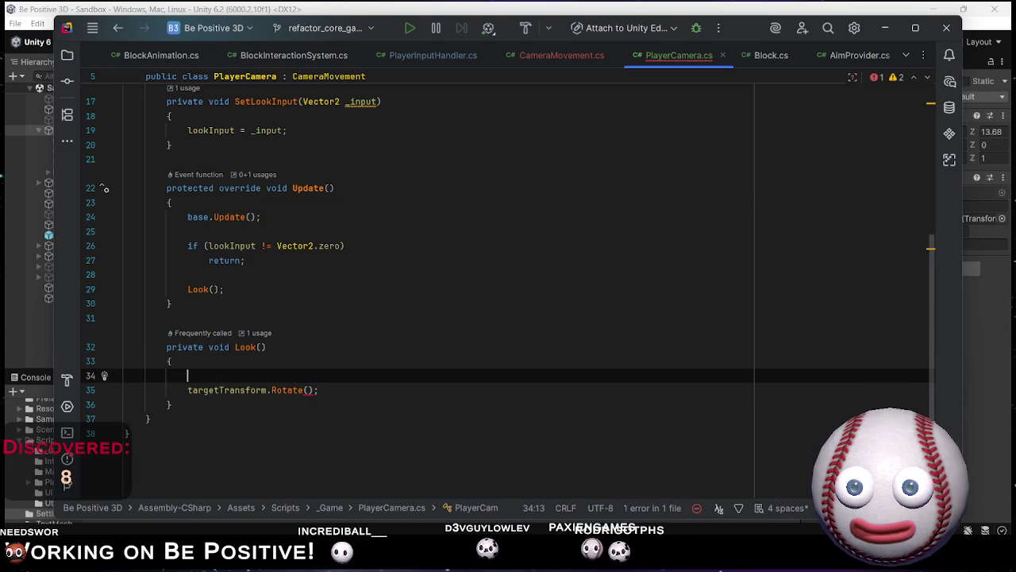
text(vec)
key(Down)
key(Down)
key(Return)
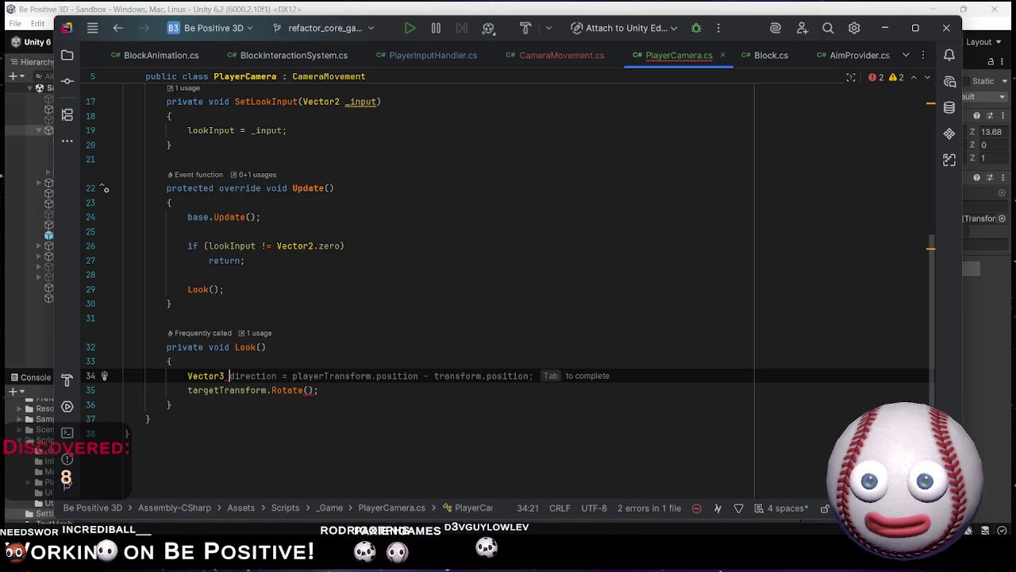
text(roat)
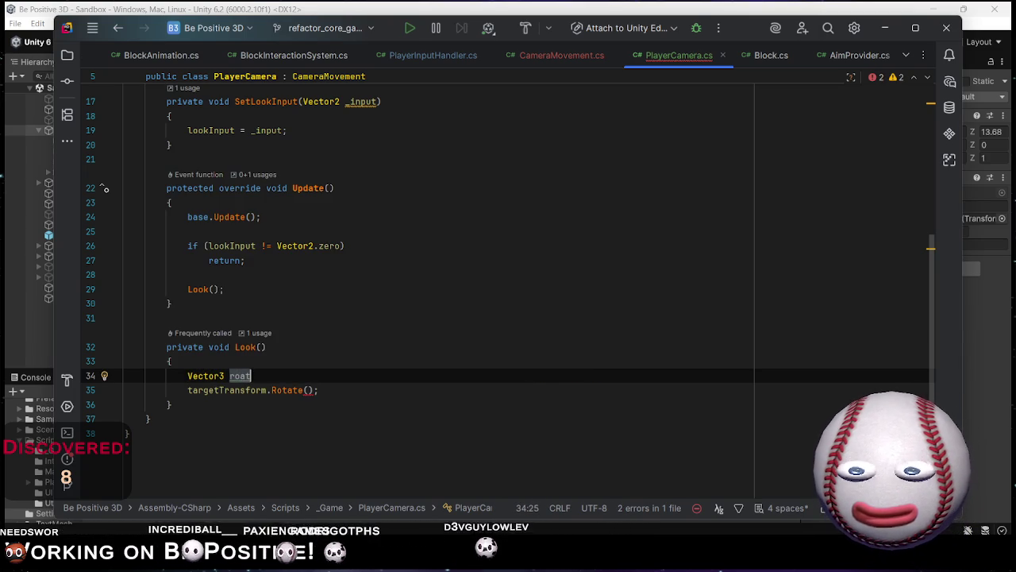
key(BackSpace)
text(i)
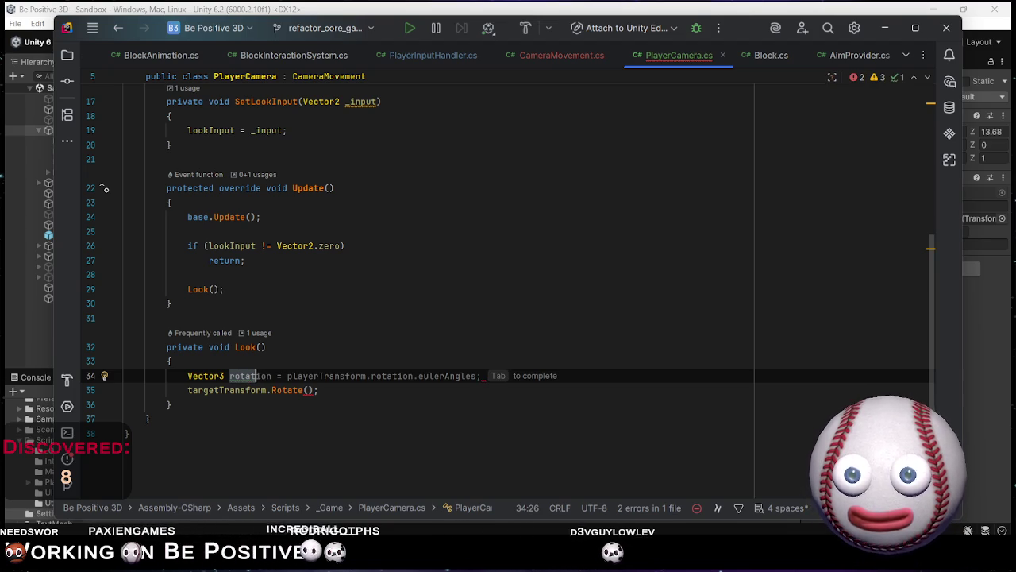
key(Tab)
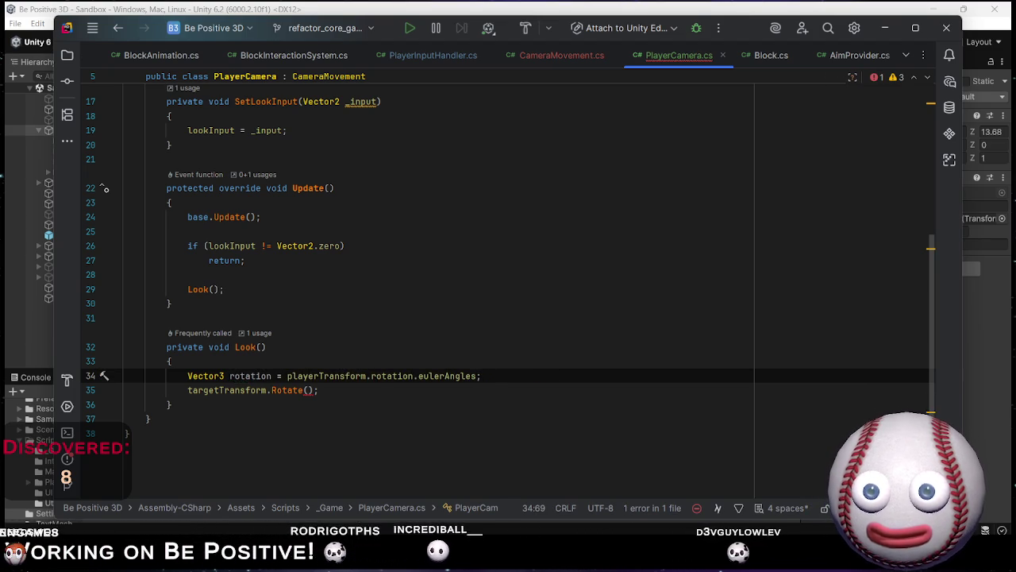
key(Return)
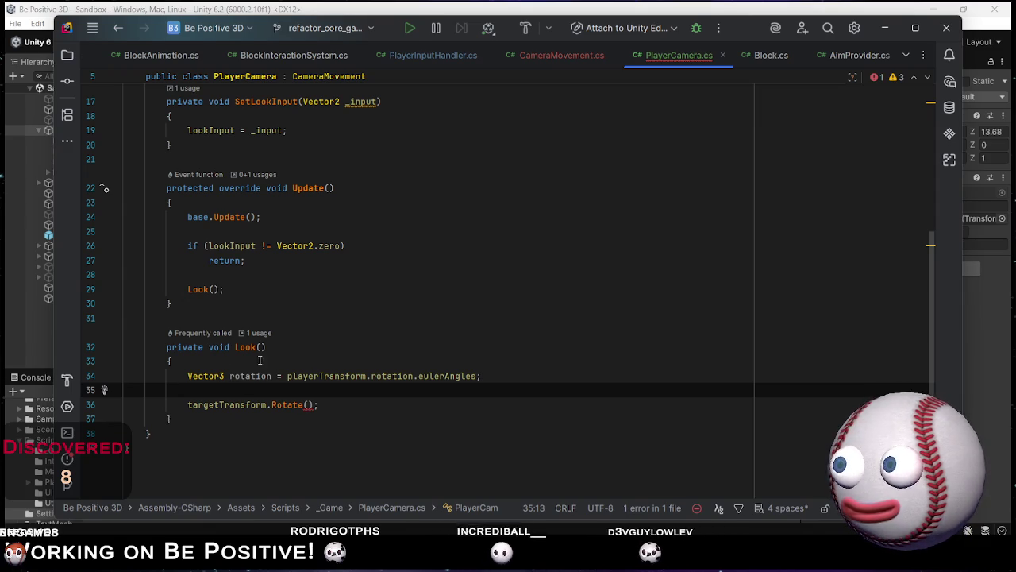
click(230, 375)
text(pla)
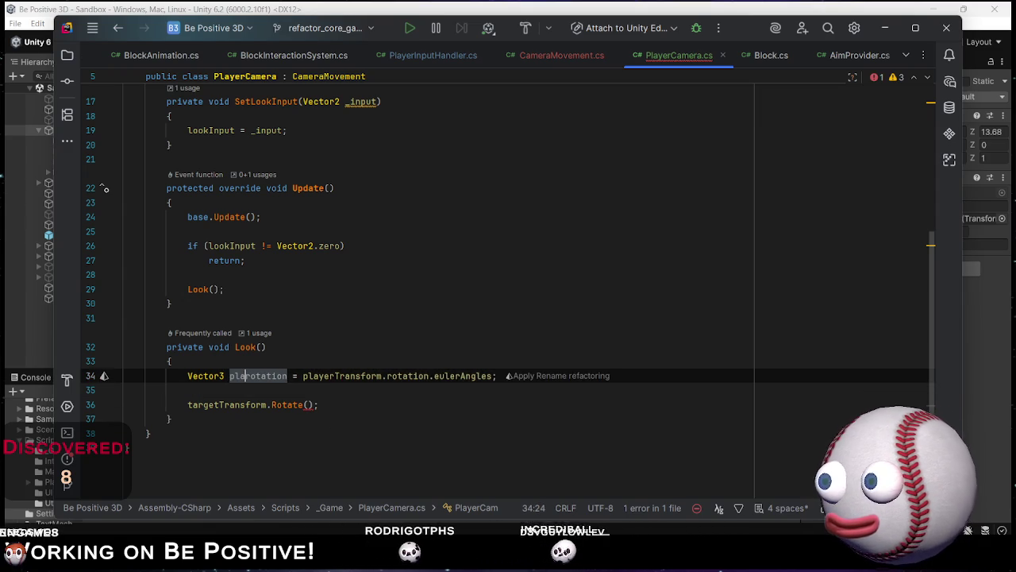
text(yer)
key(shift+Right)
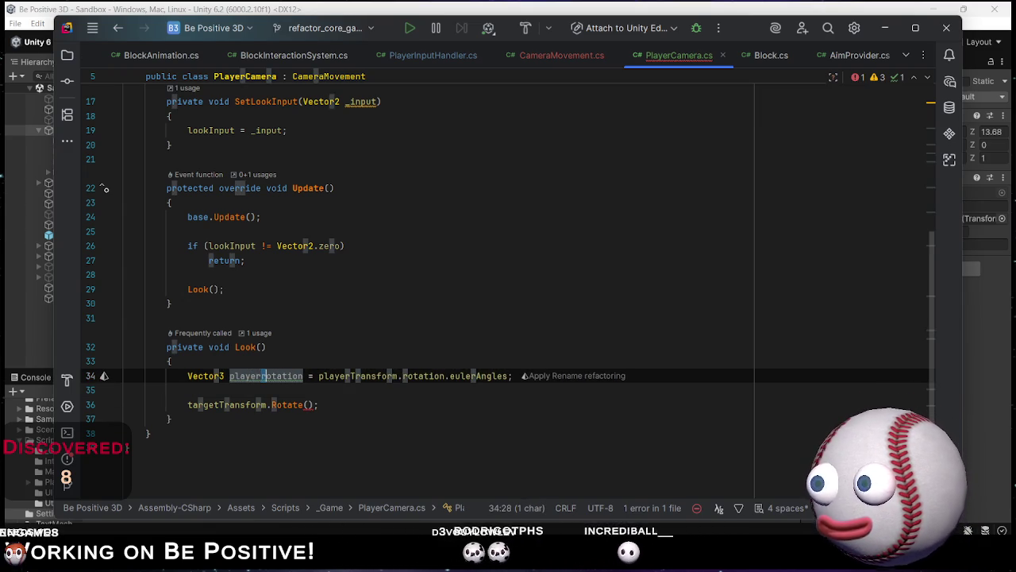
text(R)
key(Down)
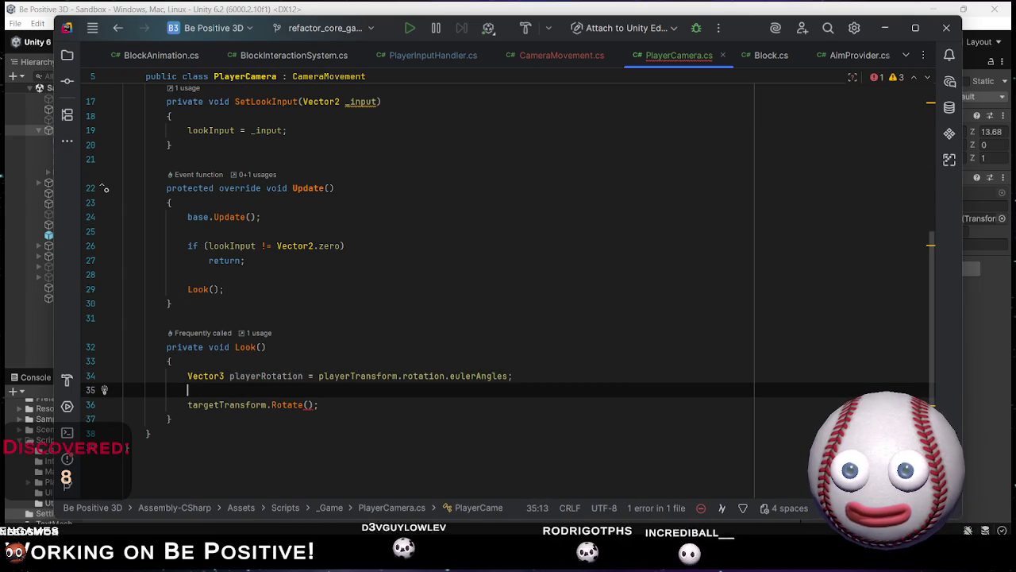
Add a Vector3 cameraRotation line, then switch to Unity to recompile.
text(v)
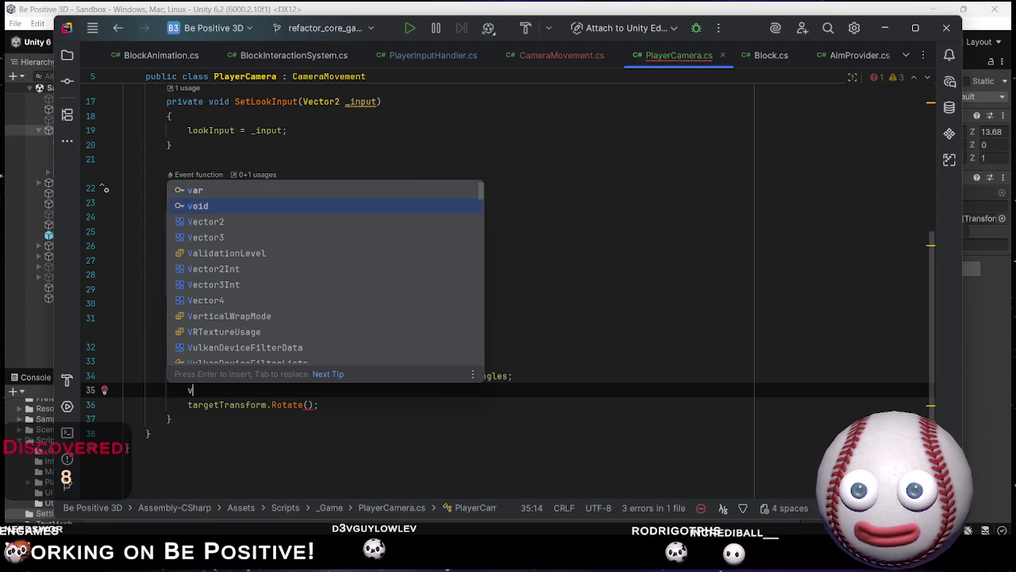
key(Down)
key(Down)
key(Return)
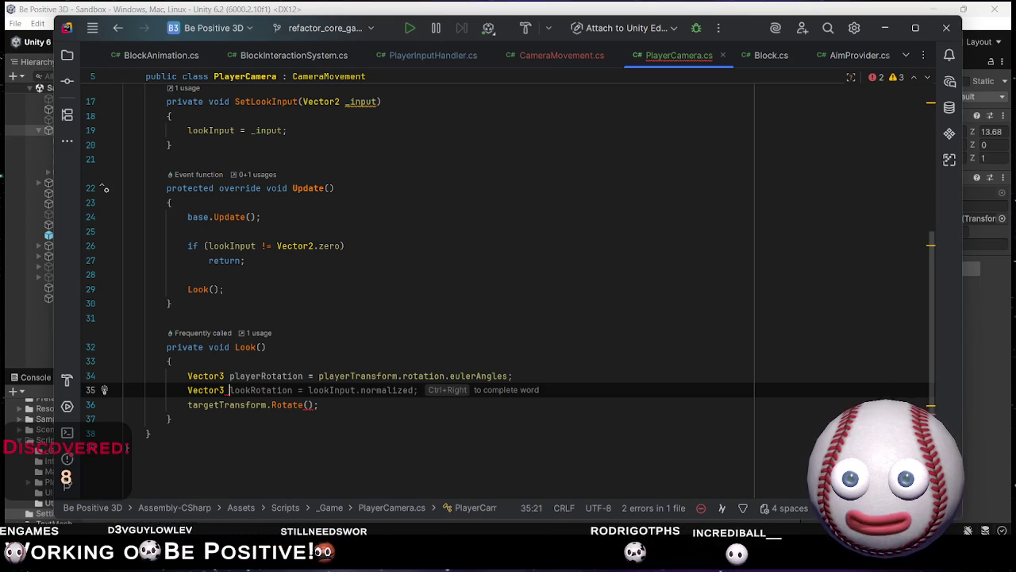
text(camera)
key(Tab)
key(Left)
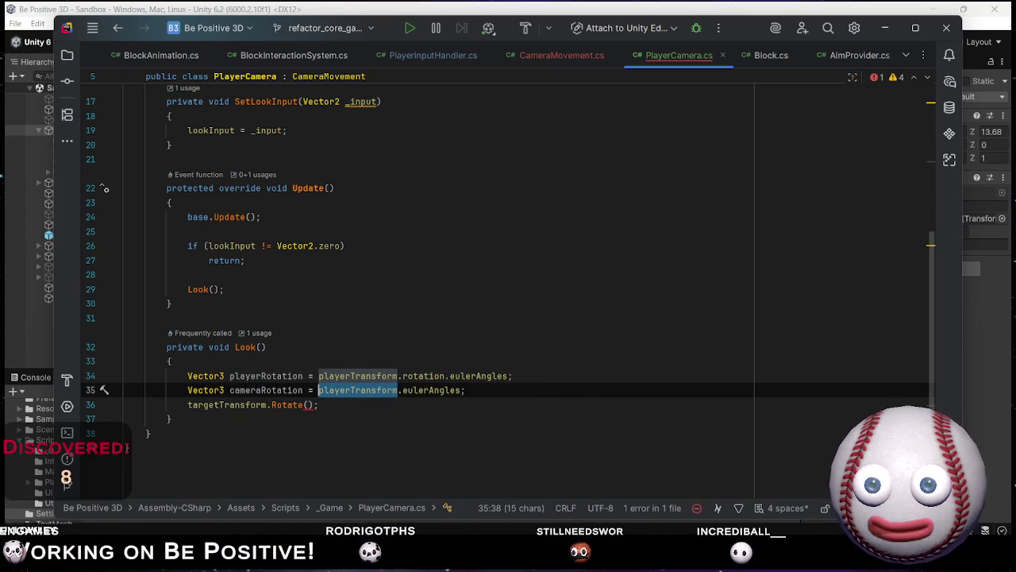
key(alt+Tab)
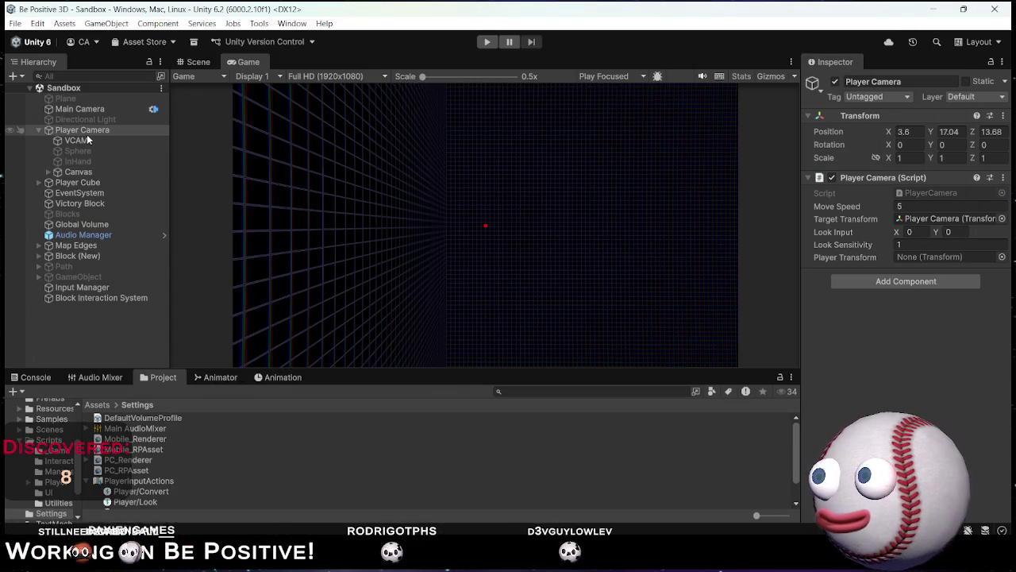
Assign Player Camera to the Player Transform field and start Play mode.
drag(81, 130, 916, 255)
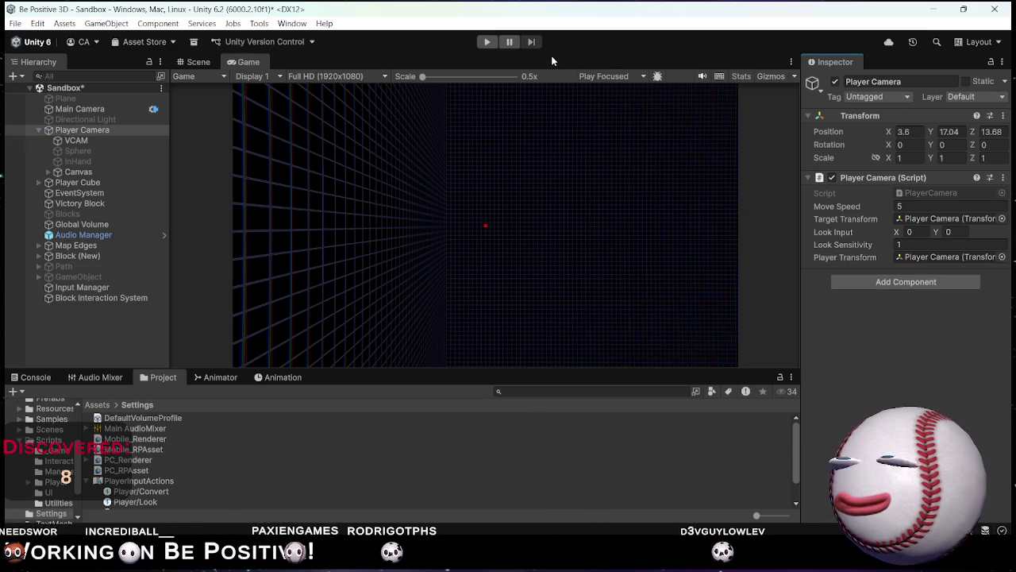
click(487, 43)
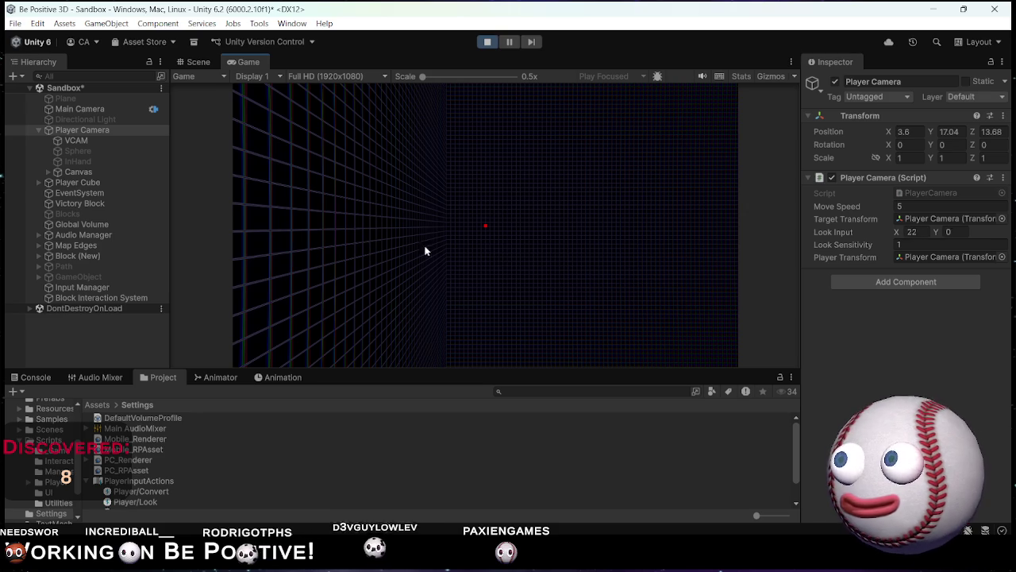
Stop the game, delete the lookInput if/return block in Update, then recompile and replay in Unity.
click(482, 45)
key(alt+Tab)
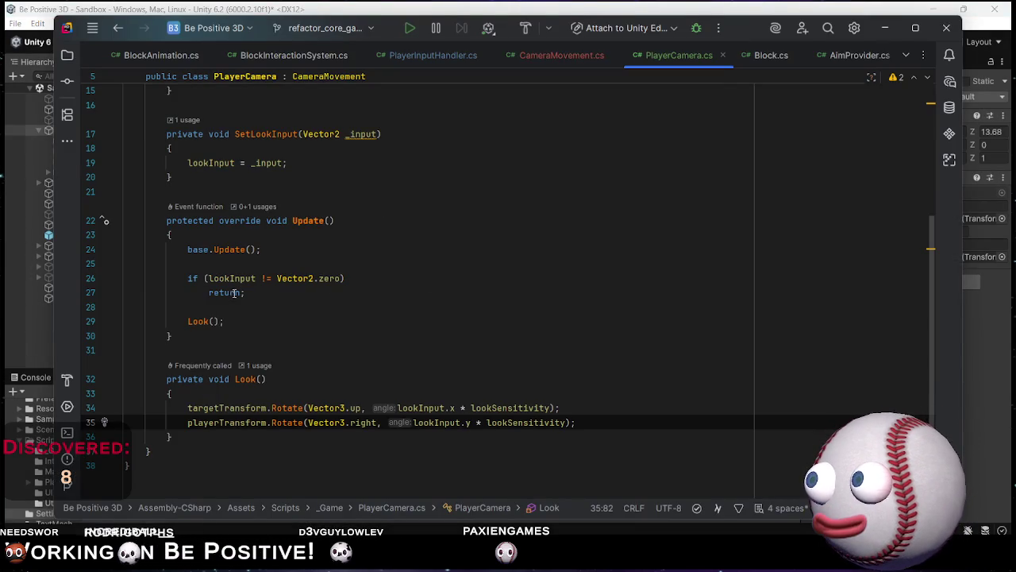
drag(219, 301, 211, 256)
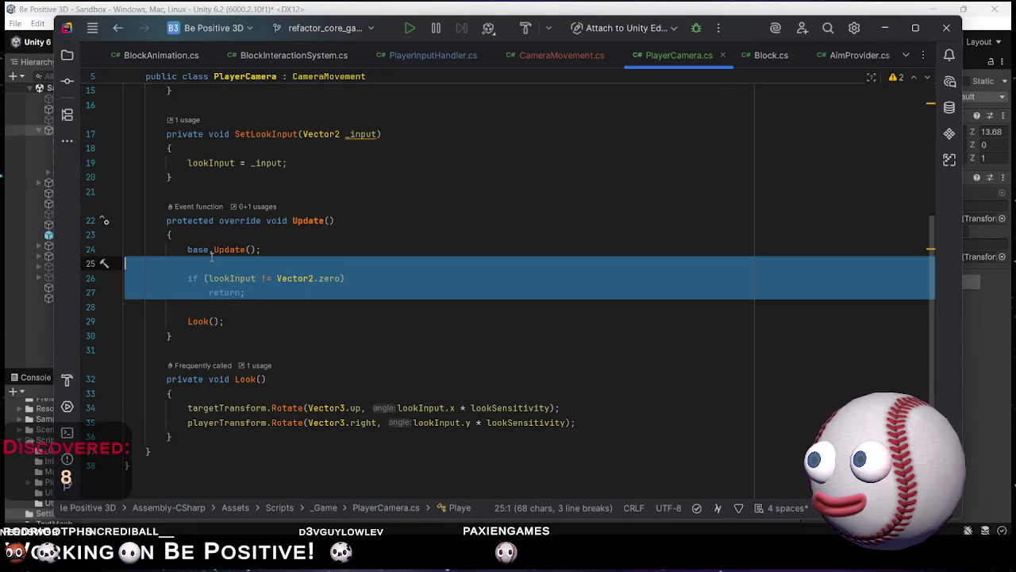
key(Delete)
key(Delete)
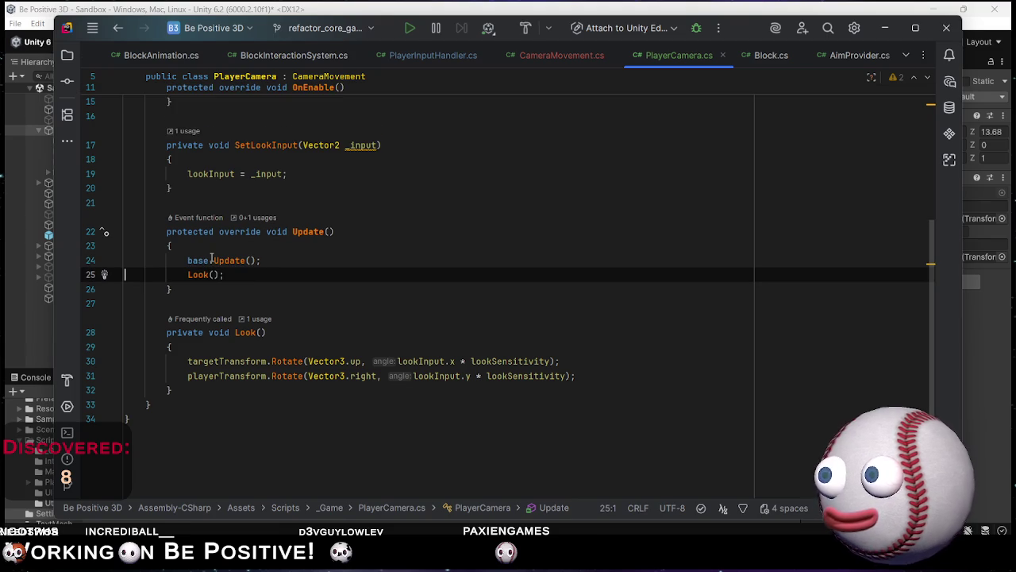
key(alt+Tab)
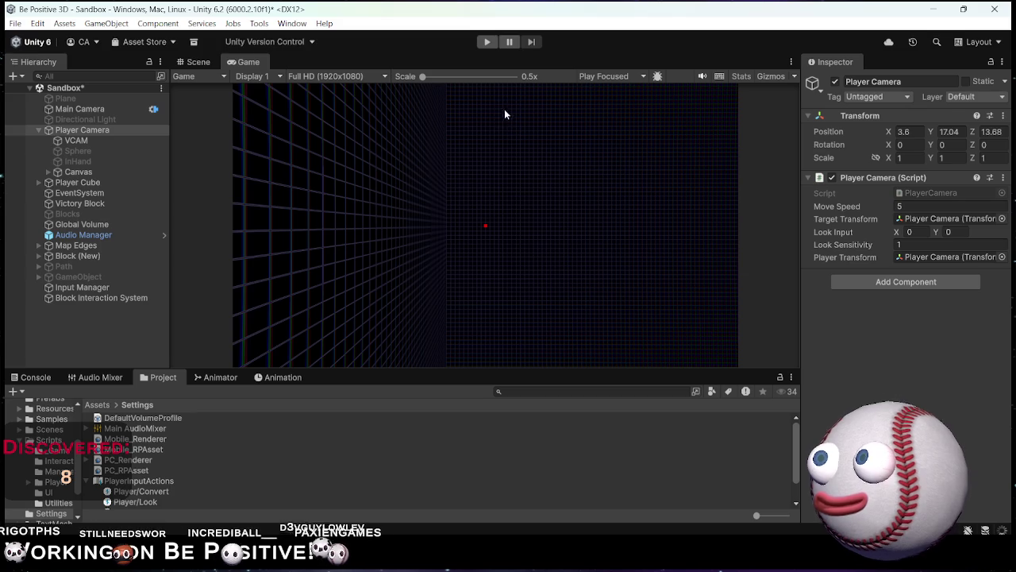
click(484, 45)
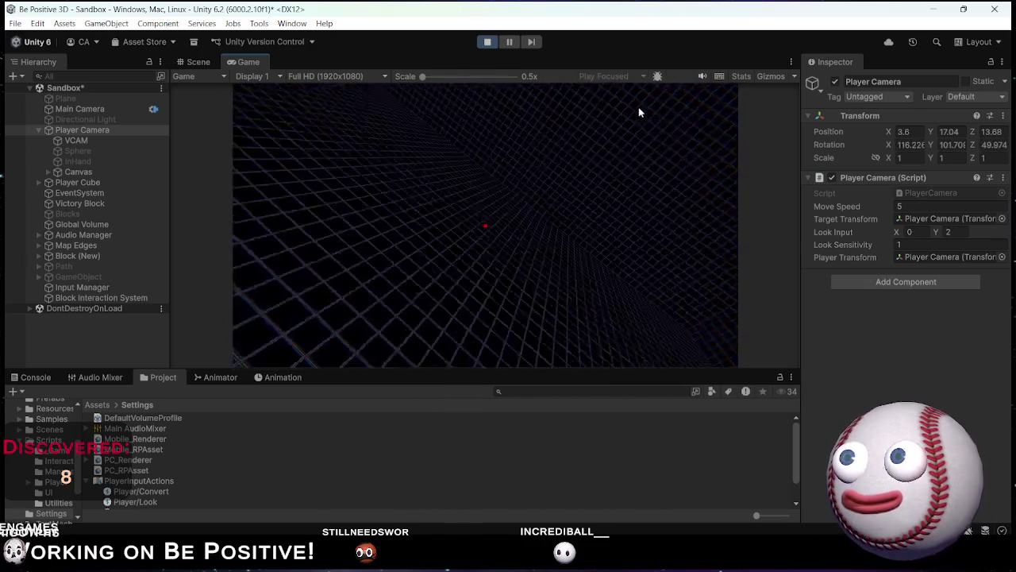
Lower Look Sensitivity to 0.1 during the test, stop the game, and return to Rider.
click(905, 244)
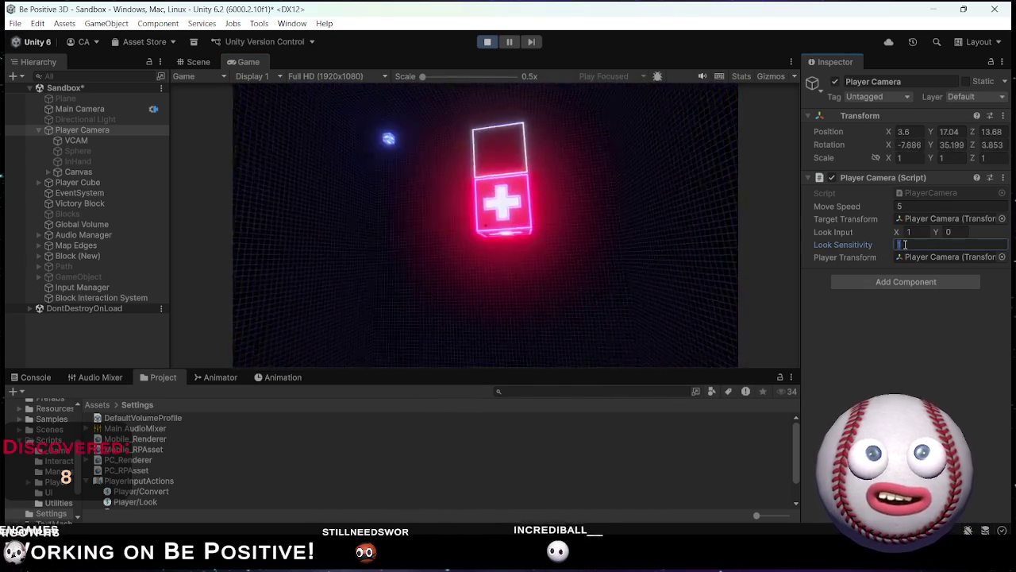
text(0.1)
key(Return)
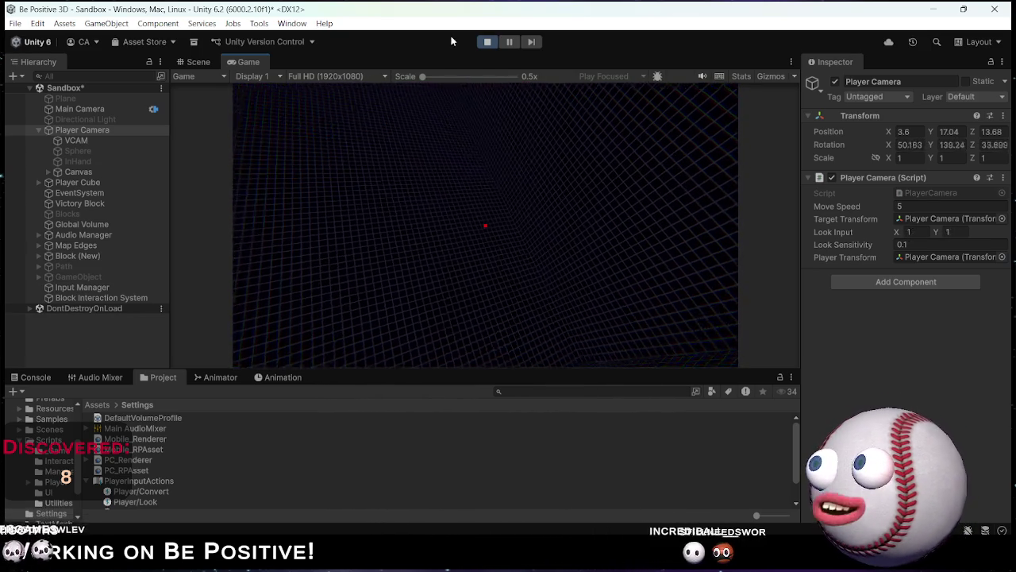
click(488, 43)
key(alt+Tab)
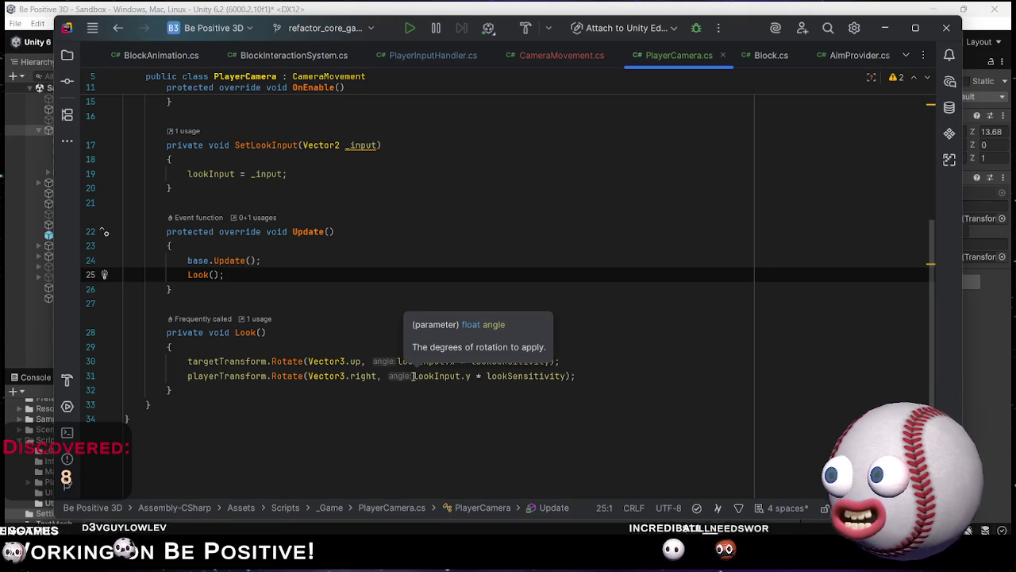
Change the second Rotate axis on line 31 from Vector3.right to Vector3.left, then return to Unity.
double_click(359, 376)
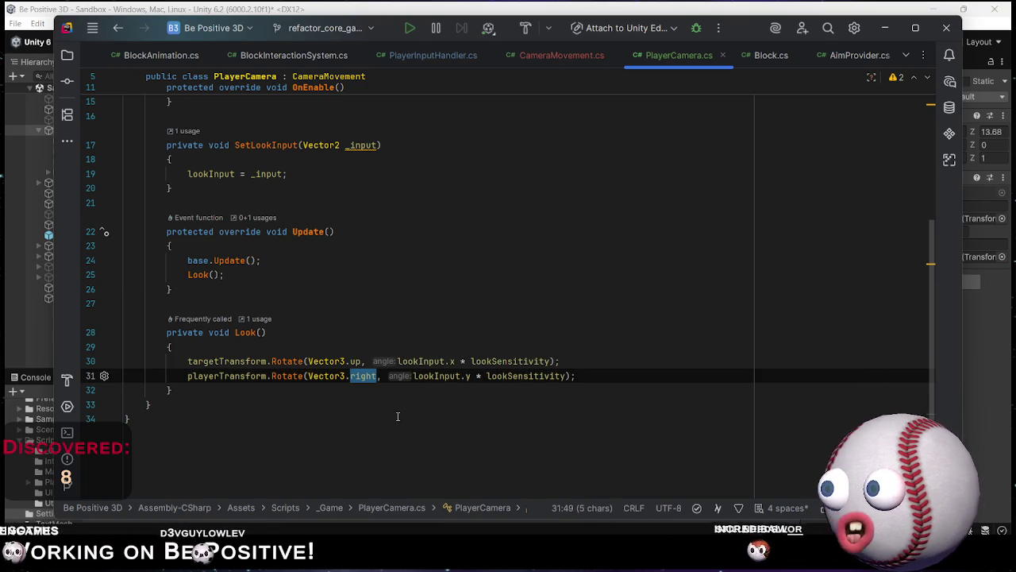
text(L)
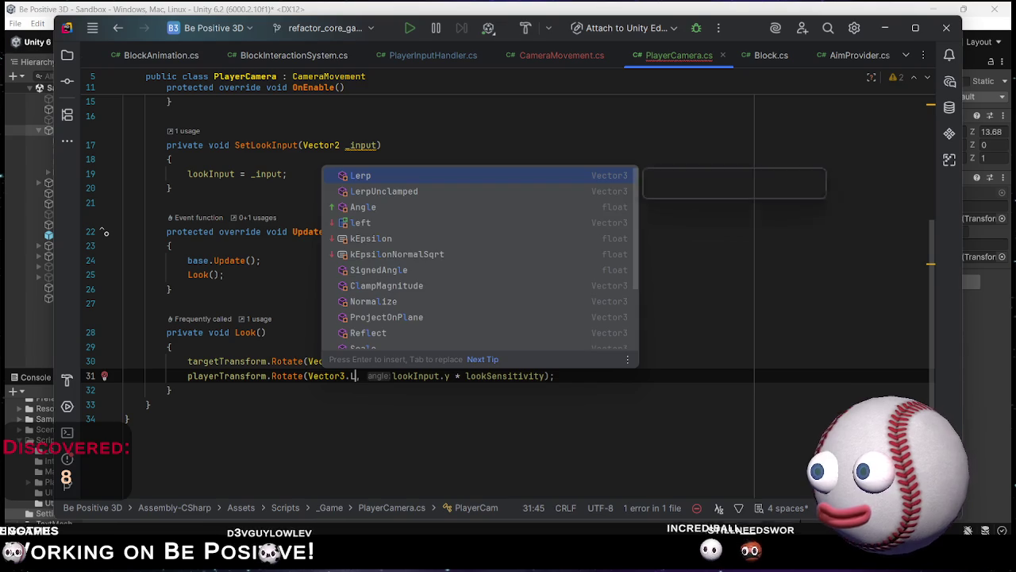
key(BackSpace)
text(left)
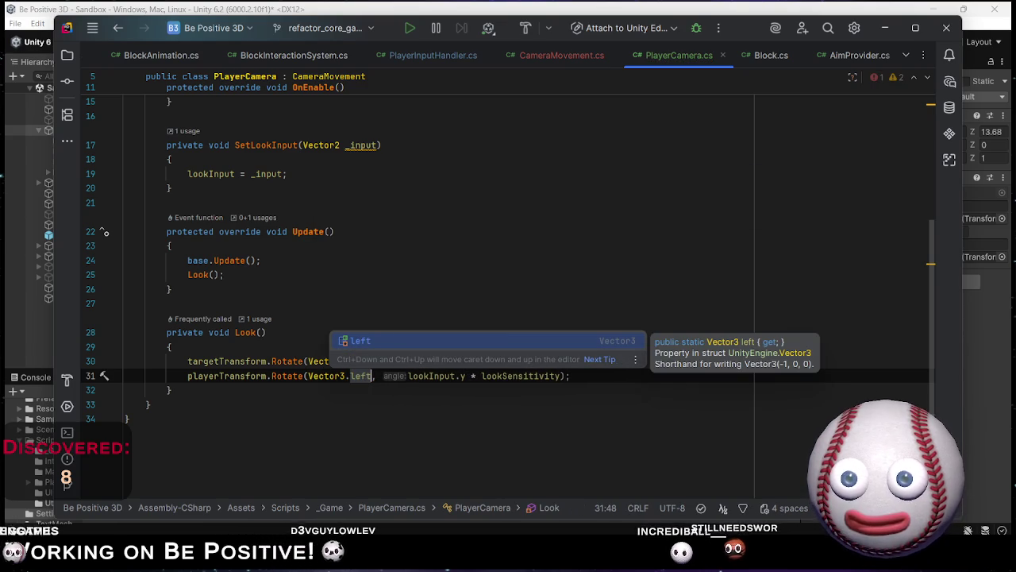
key(alt+Tab)
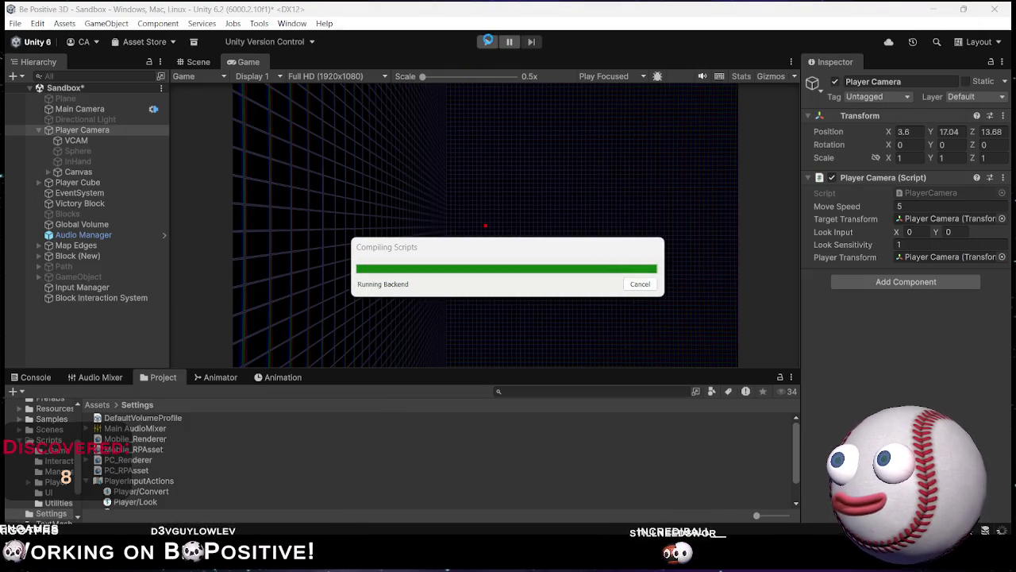
Start Play mode and set the camera's Look Sensitivity to 0.1 to test looking around.
click(488, 43)
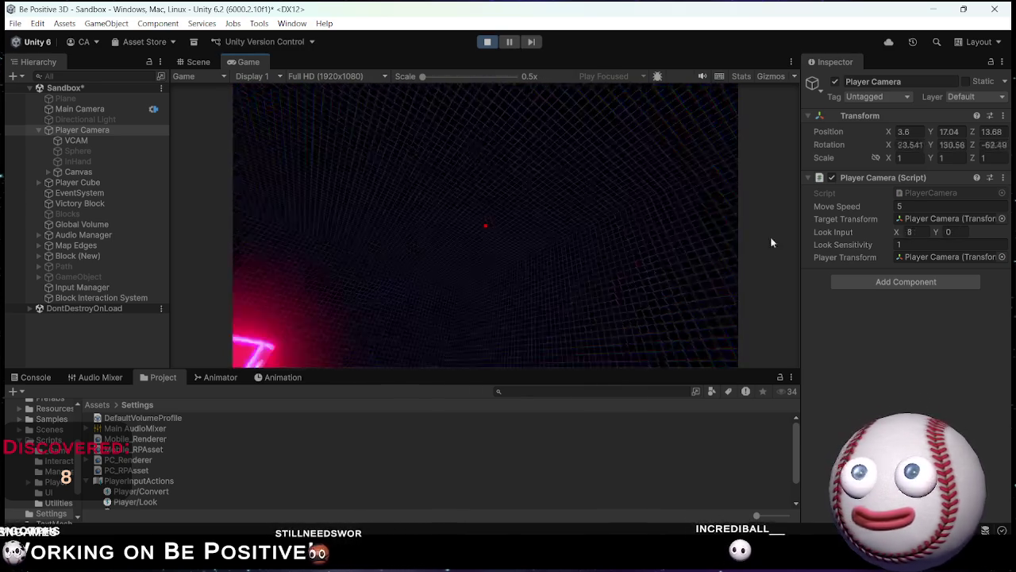
click(905, 244)
text(0.)
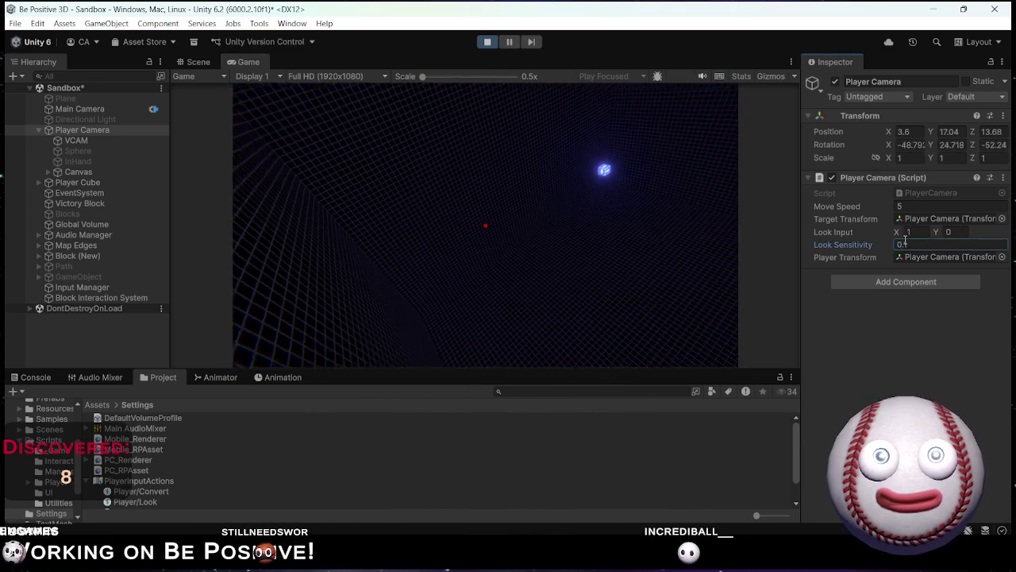
text(1)
key(Return)
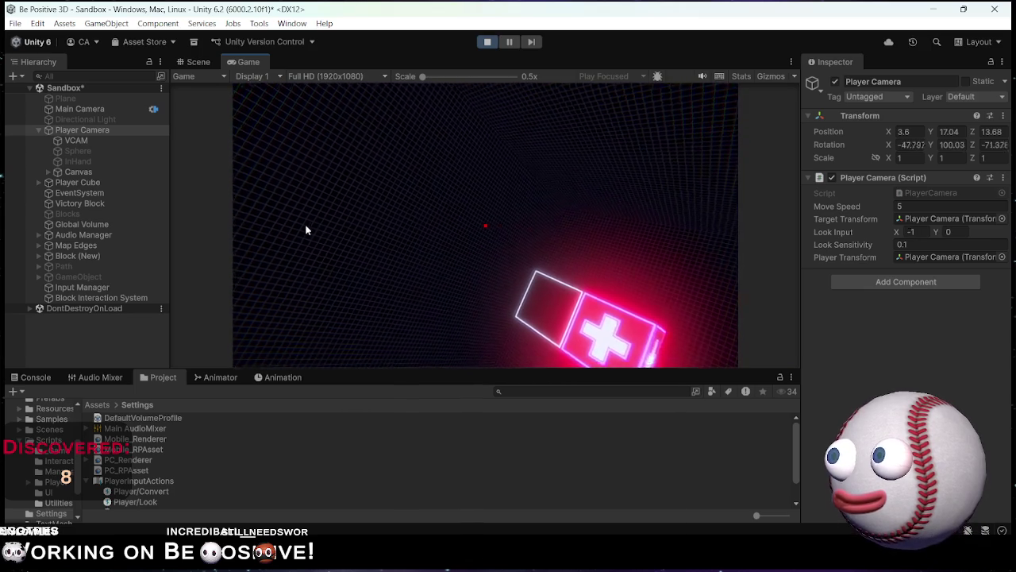
Stop the playtest, glance at the PlayerCamera script in Rider, and bring Unity back.
click(487, 41)
key(alt+Tab)
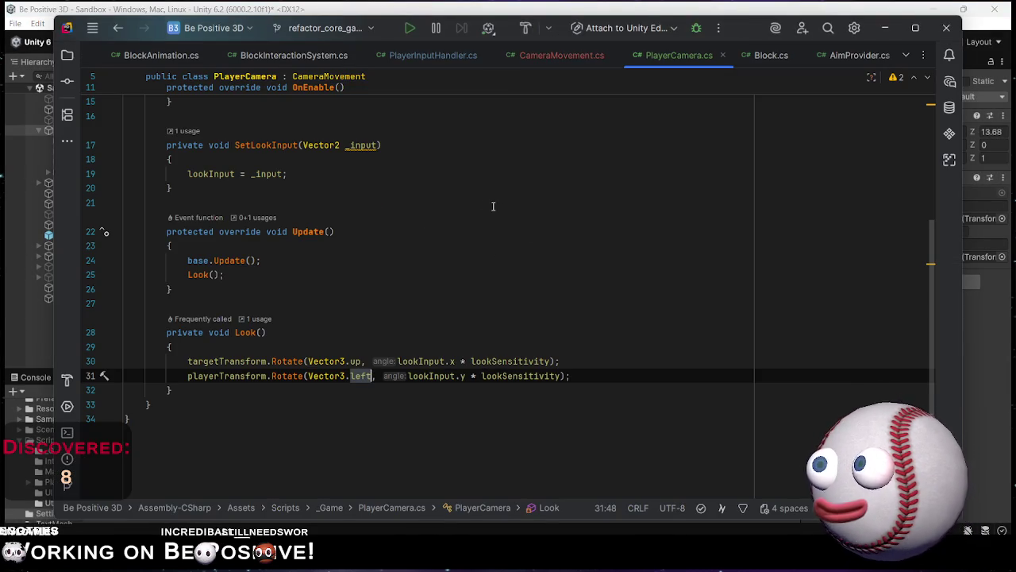
scroll(363, 277, up, 2)
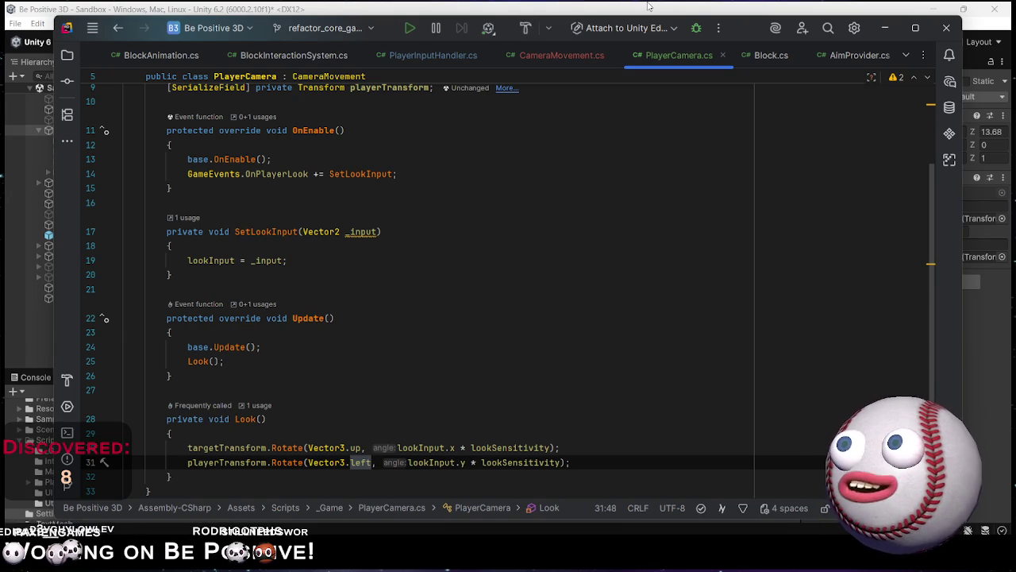
click(648, 6)
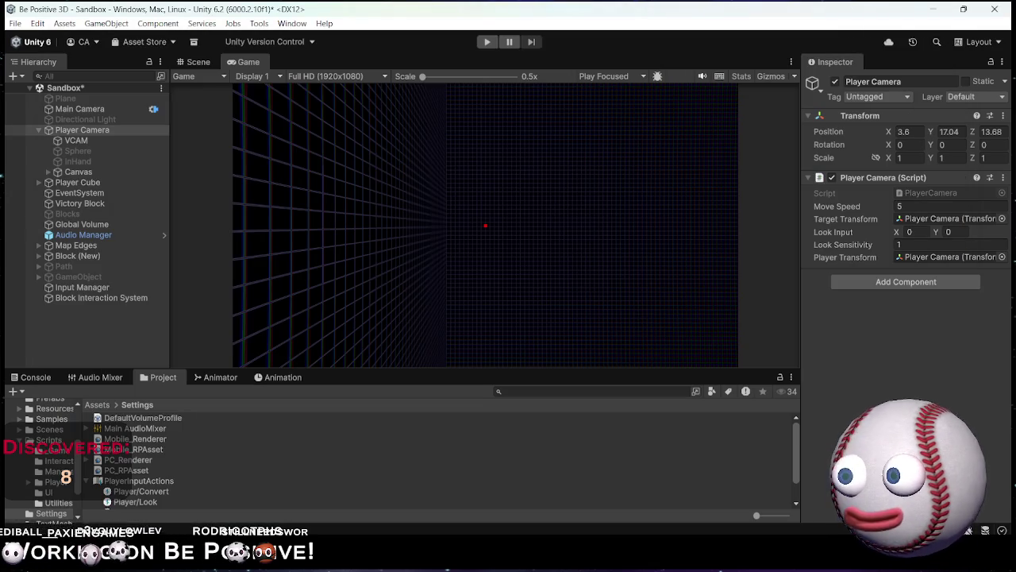
In Chrome, search 'mouse look fps', then refine to 'unity new input system mouse look first person'.
mouse_move(582, 565)
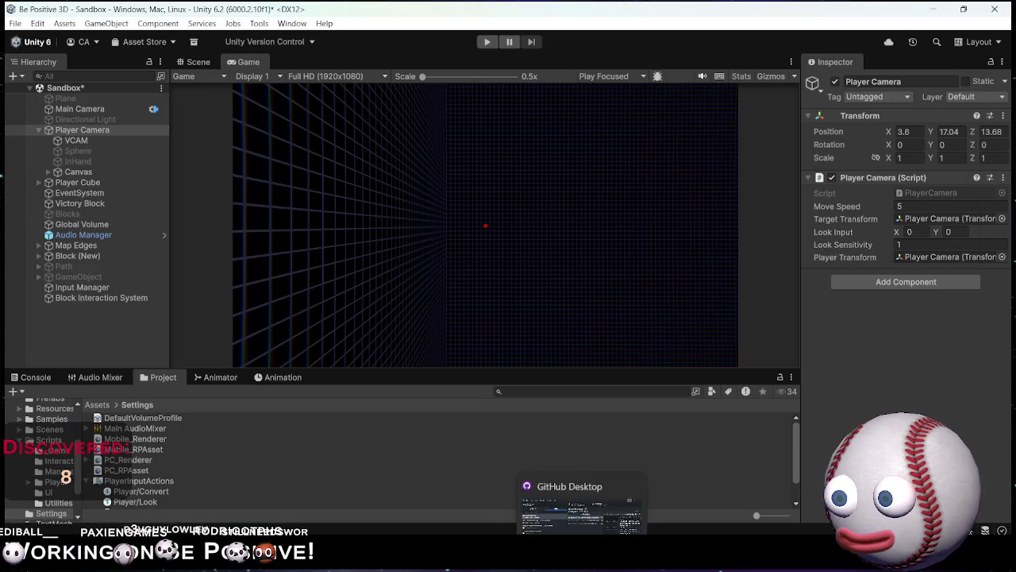
mouse_move(726, 565)
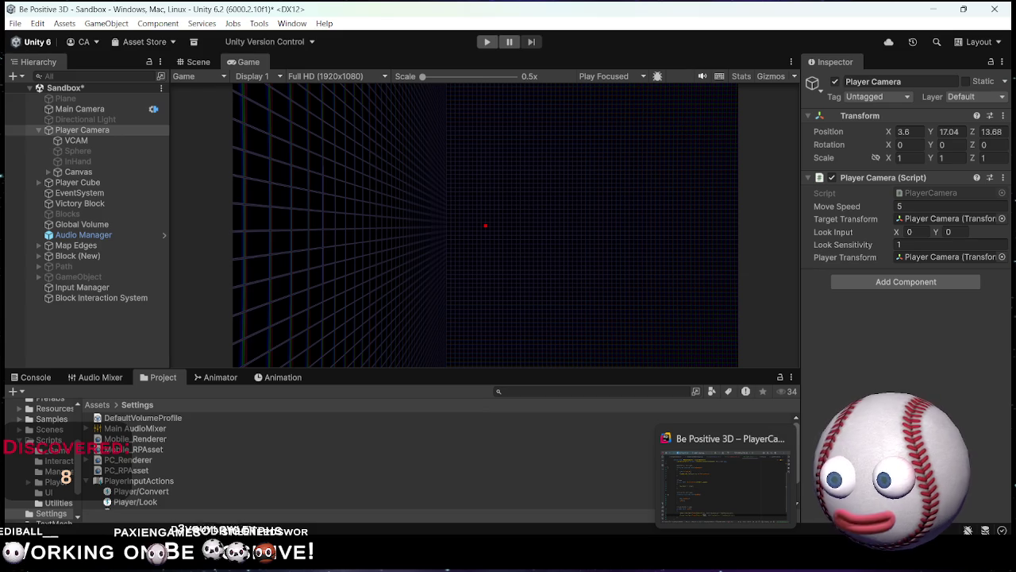
mouse_move(494, 565)
click(494, 476)
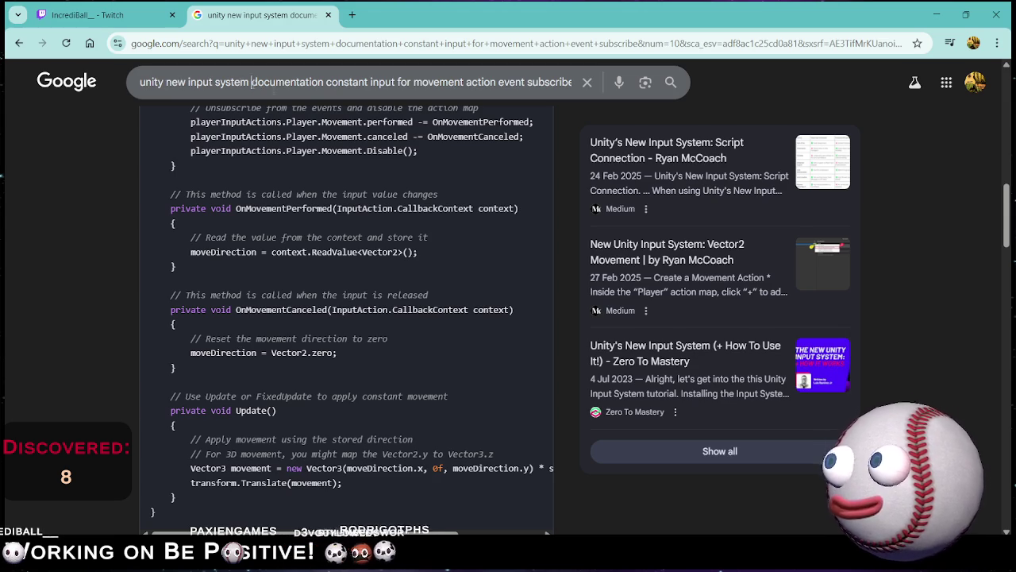
key(shift+End)
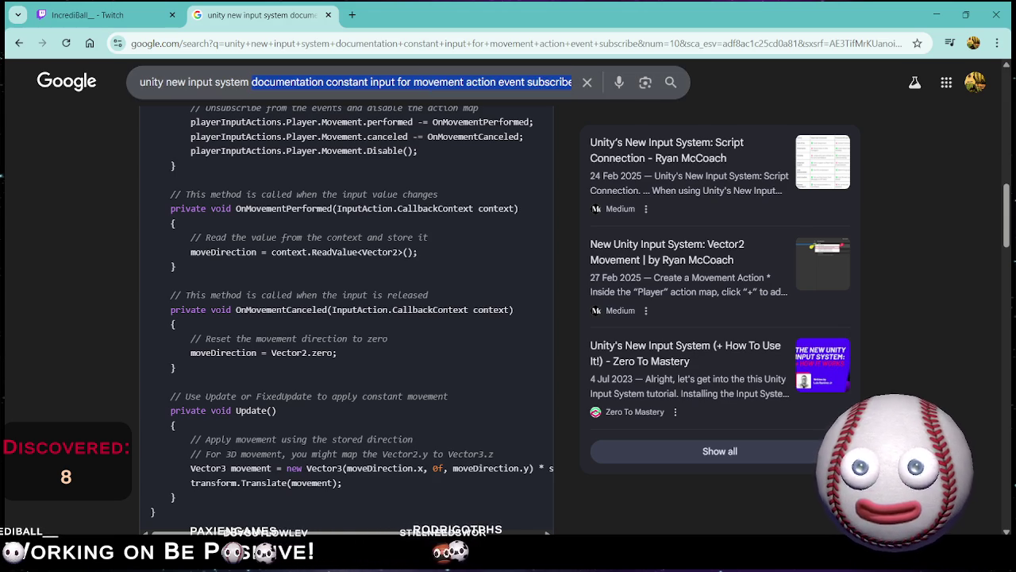
text(mo)
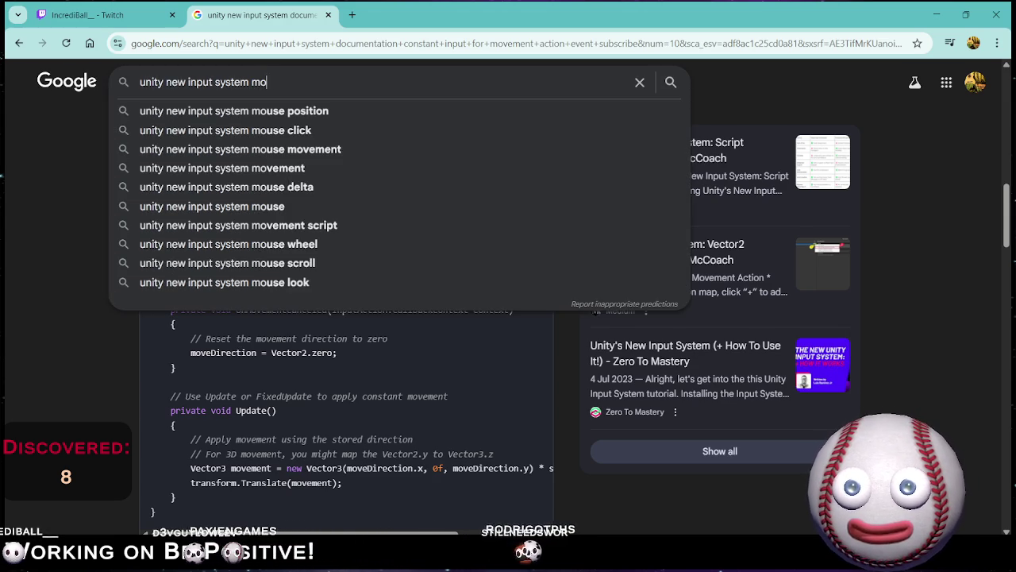
text(use look )
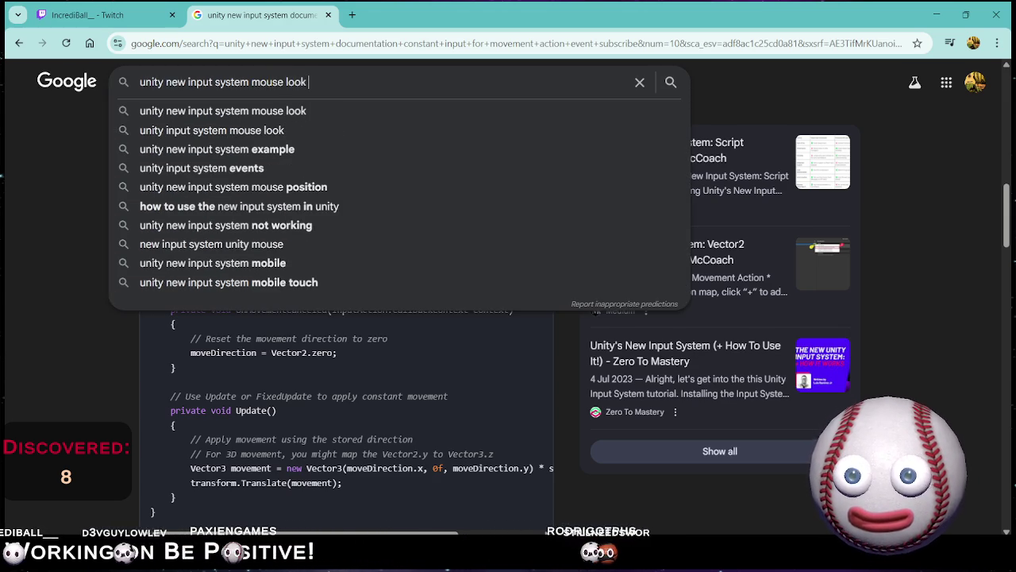
text(fps)
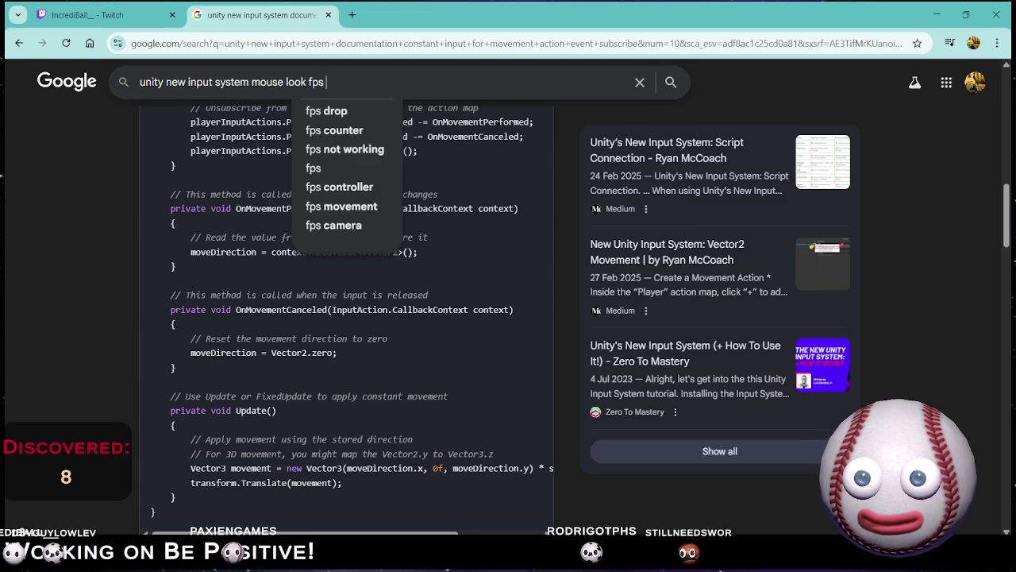
key(Return)
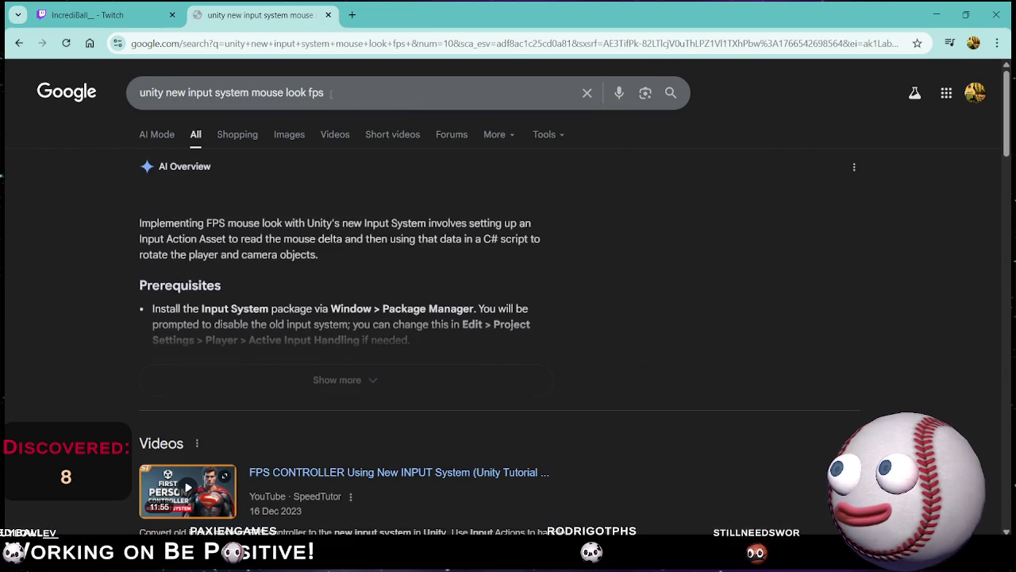
drag(312, 93, 385, 93)
text(rs)
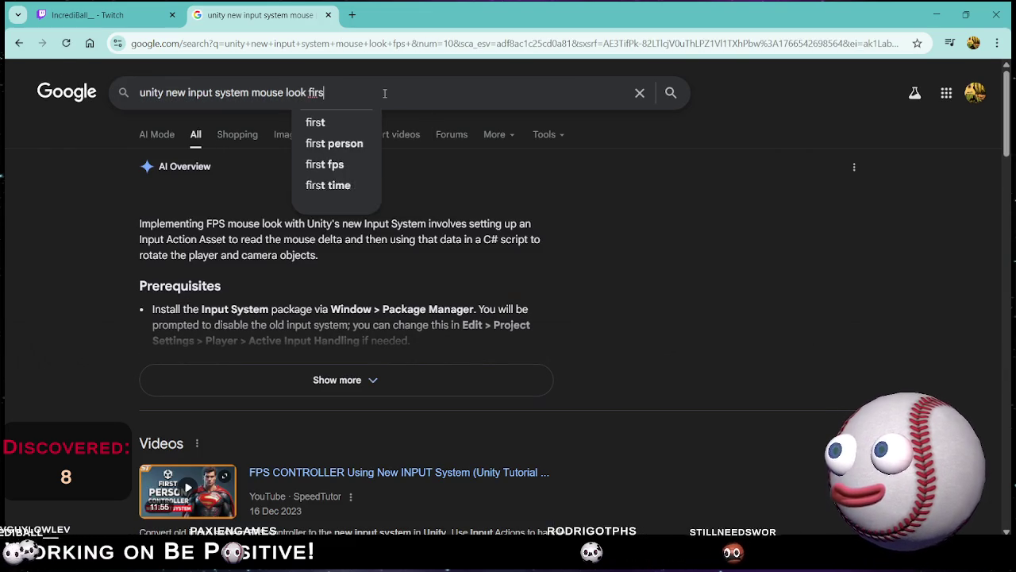
text(t person)
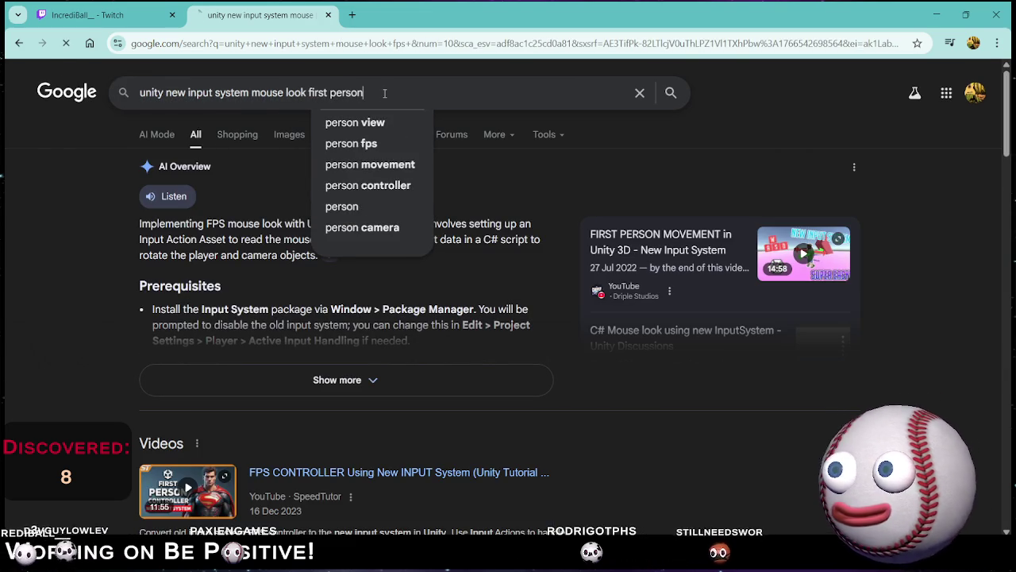
key(Return)
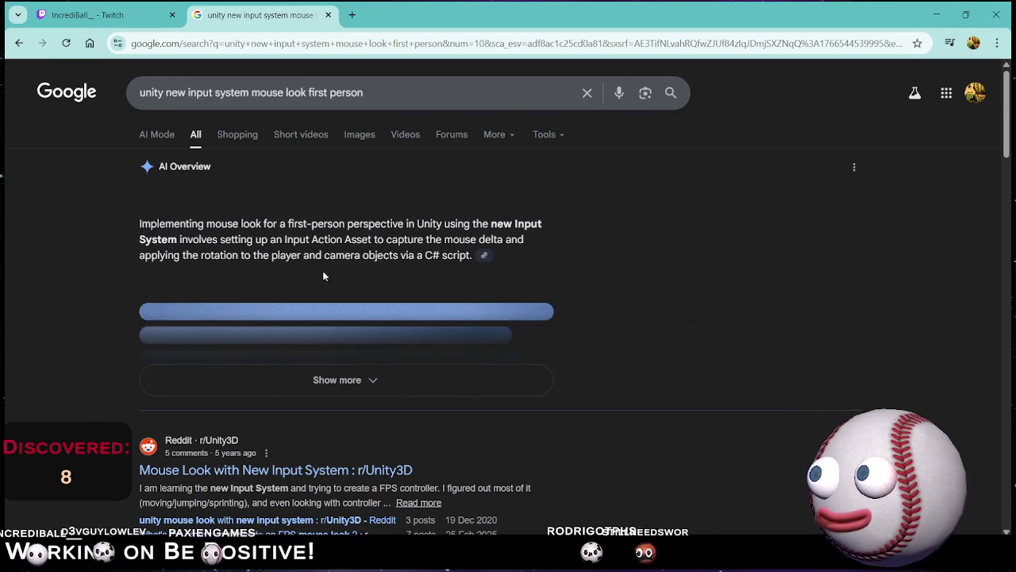
Expand the AI Overview and read through its first-person mouse look answer.
click(327, 380)
scroll(376, 368, down, 5)
scroll(375, 363, down, 1)
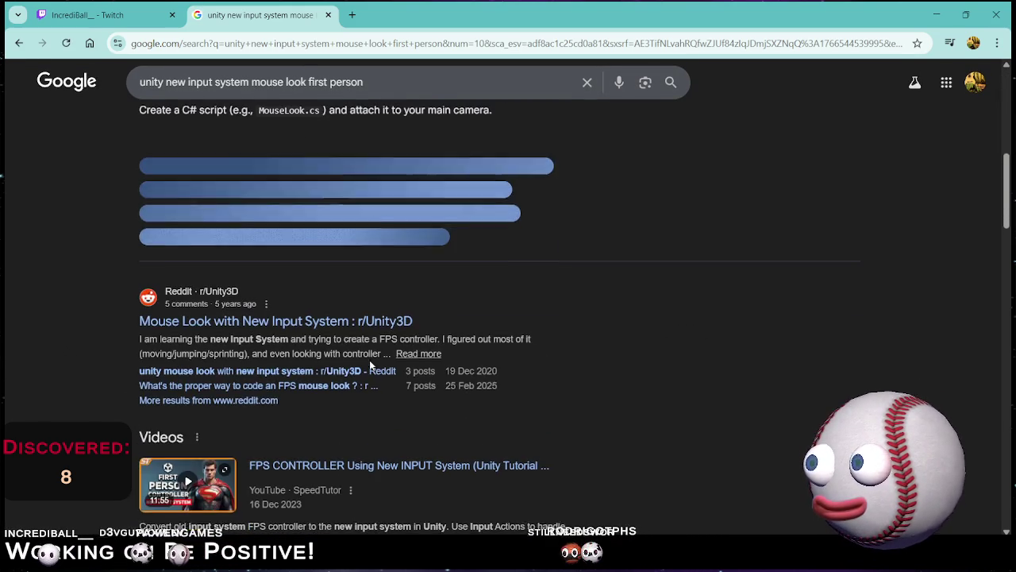
scroll(414, 248, up, 3)
scroll(326, 292, up, 5)
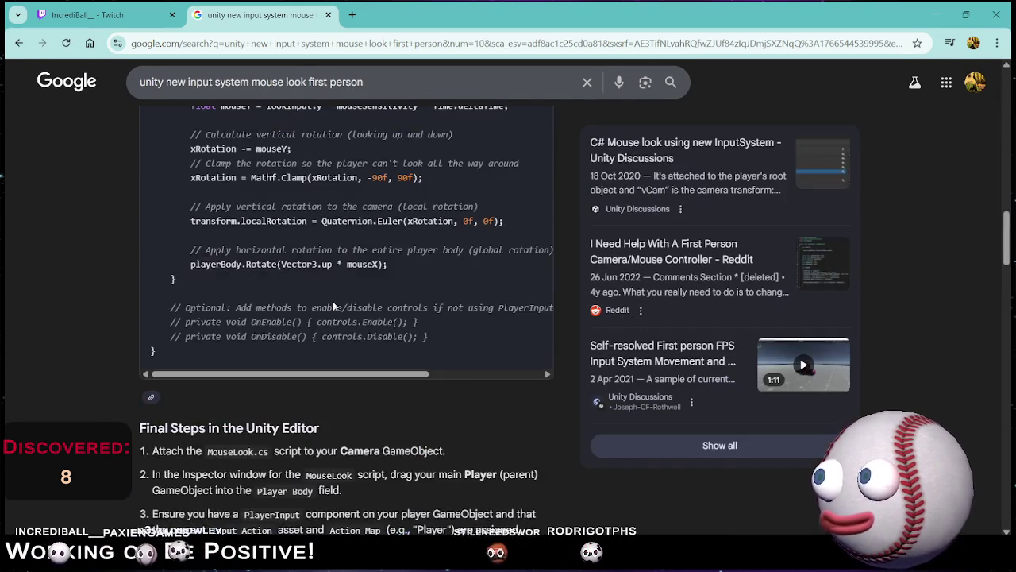
scroll(349, 359, up, 2)
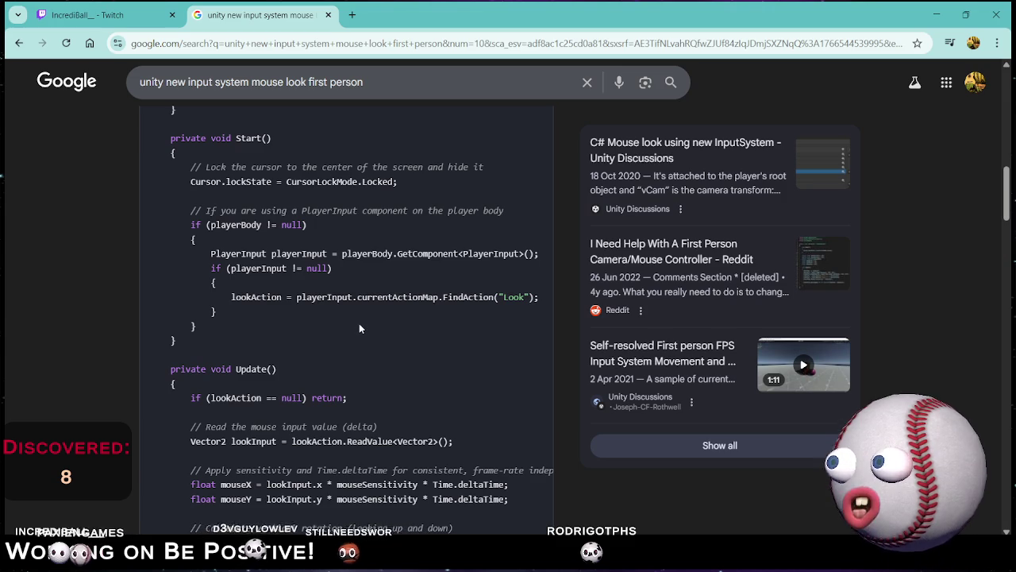
scroll(271, 341, down, 2)
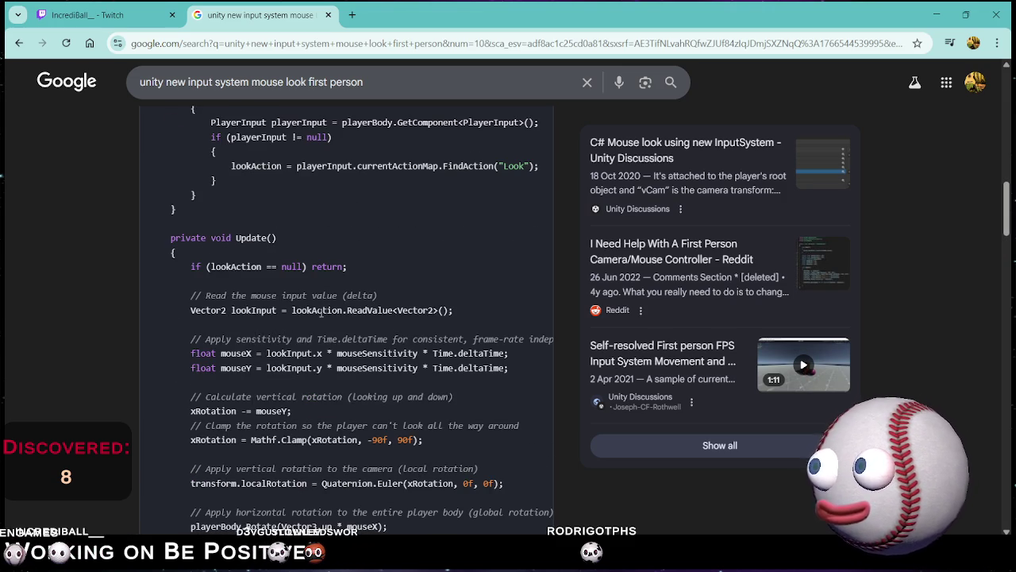
scroll(296, 371, down, 1)
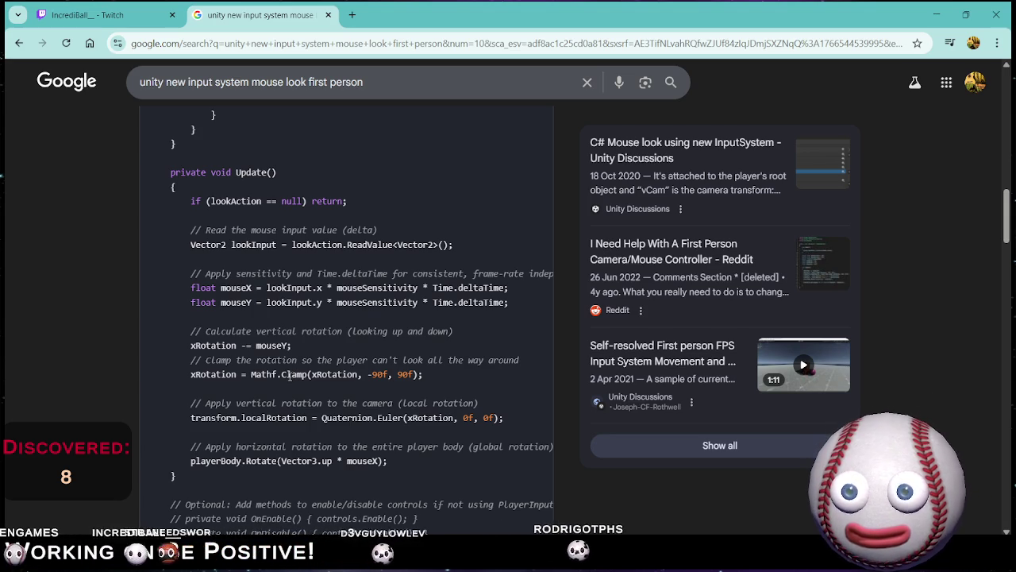
scroll(278, 358, up, 5)
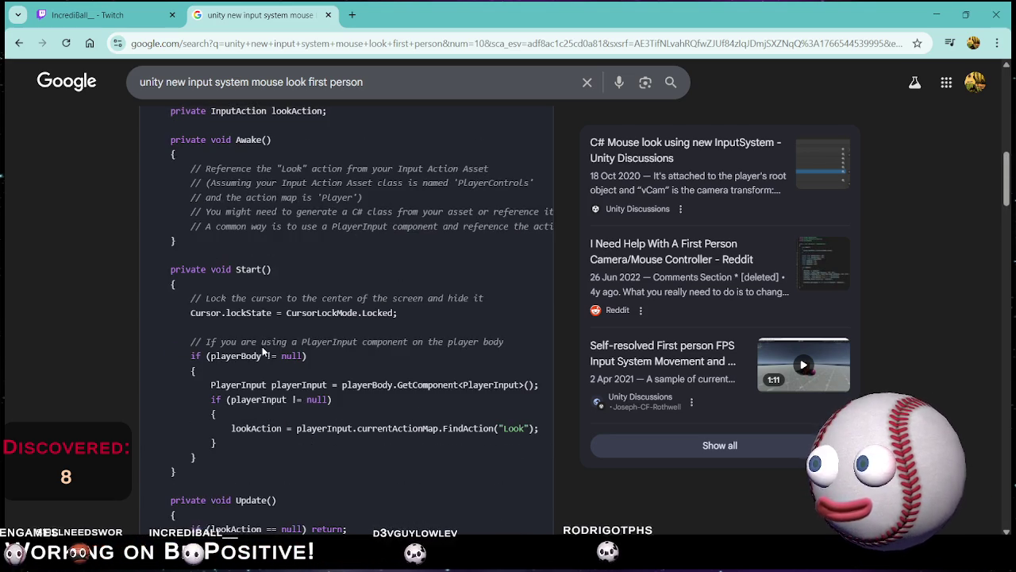
scroll(274, 344, up, 2)
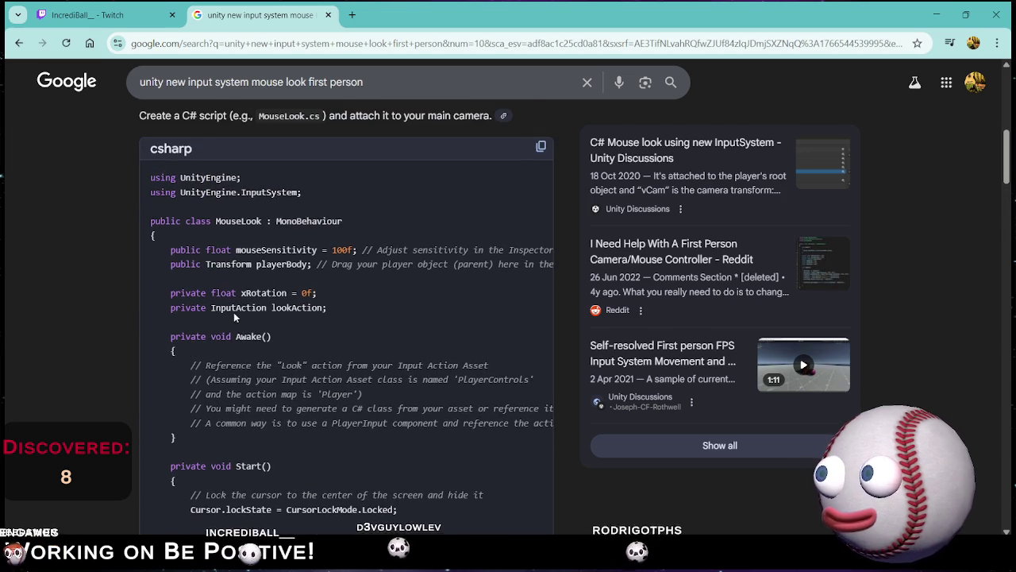
scroll(262, 318, down, 9)
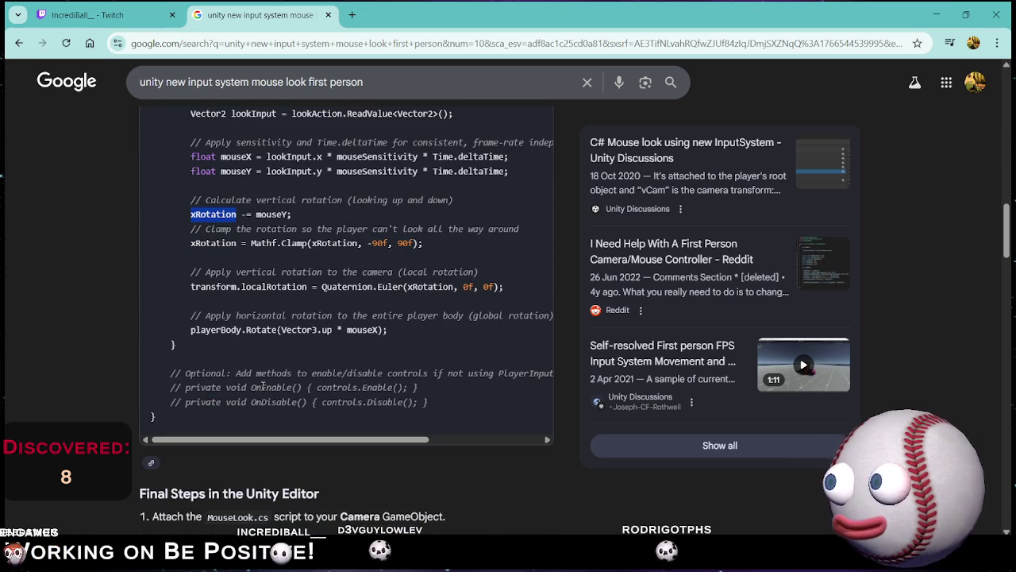
scroll(251, 334, up, 1)
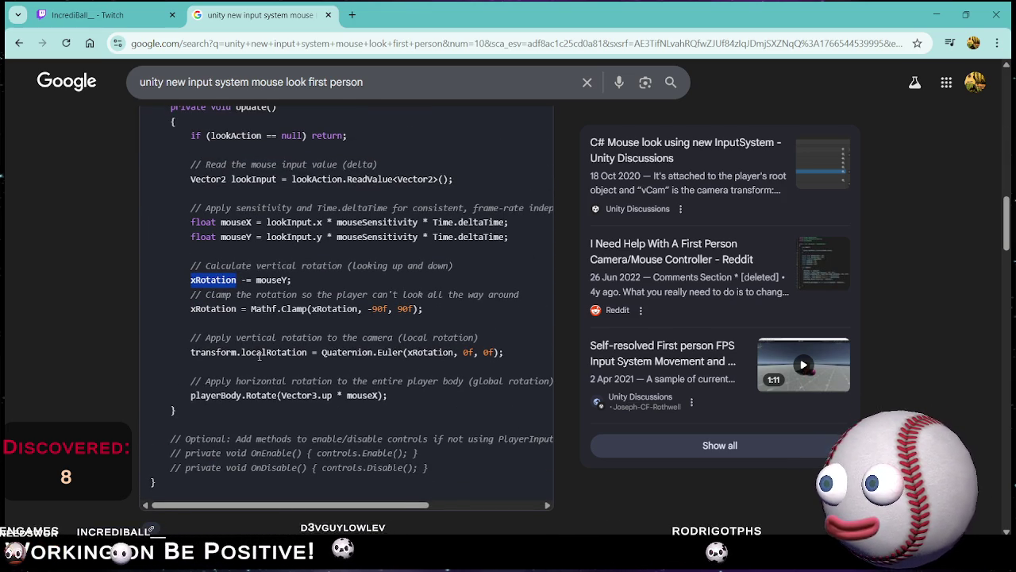
Bring PlayerCamera.cs in Rider back to the front.
mouse_move(750, 568)
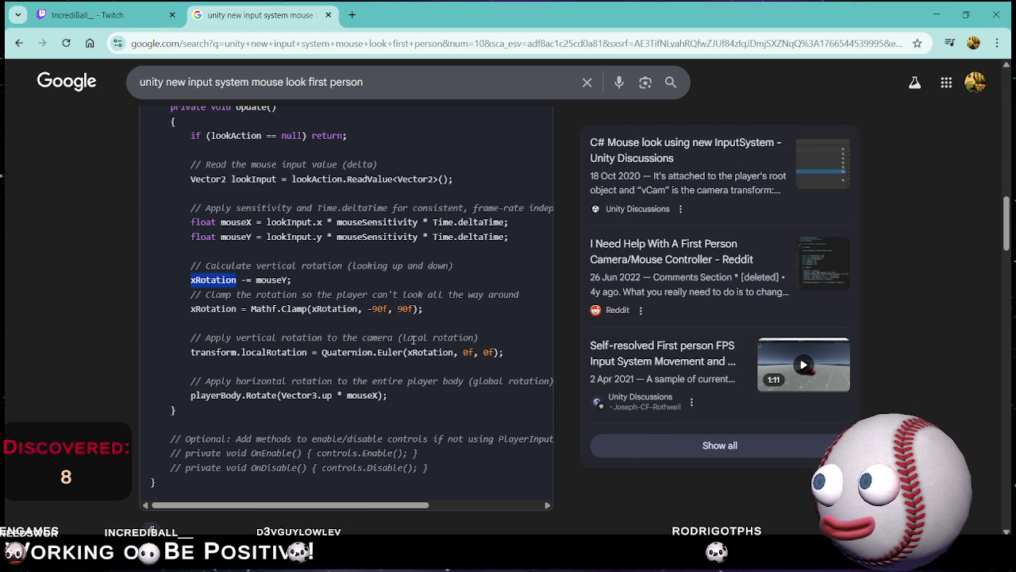
scroll(413, 340, up, 3)
scroll(413, 344, down, 2)
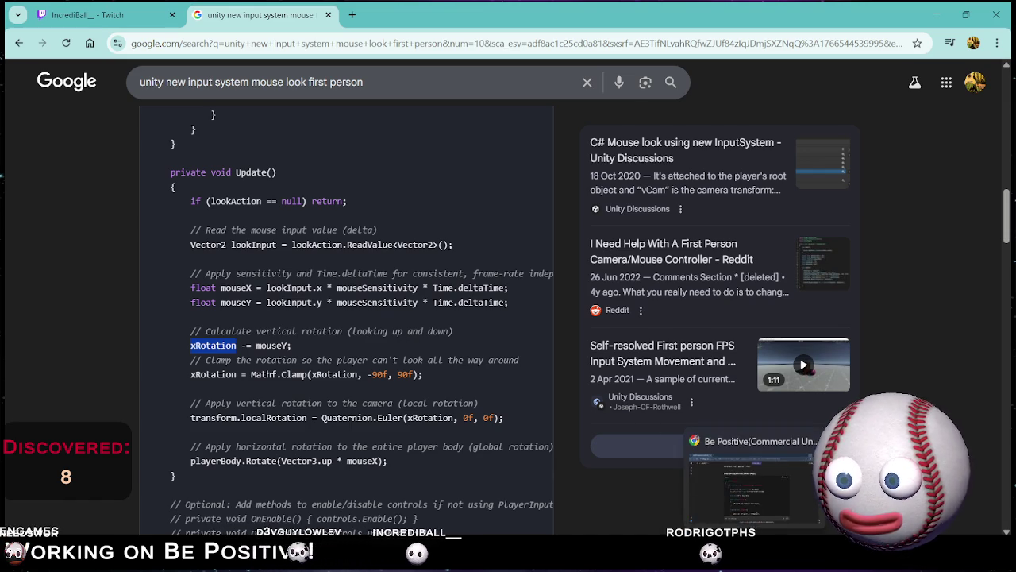
click(735, 488)
scroll(270, 295, up, 3)
scroll(271, 296, down, 3)
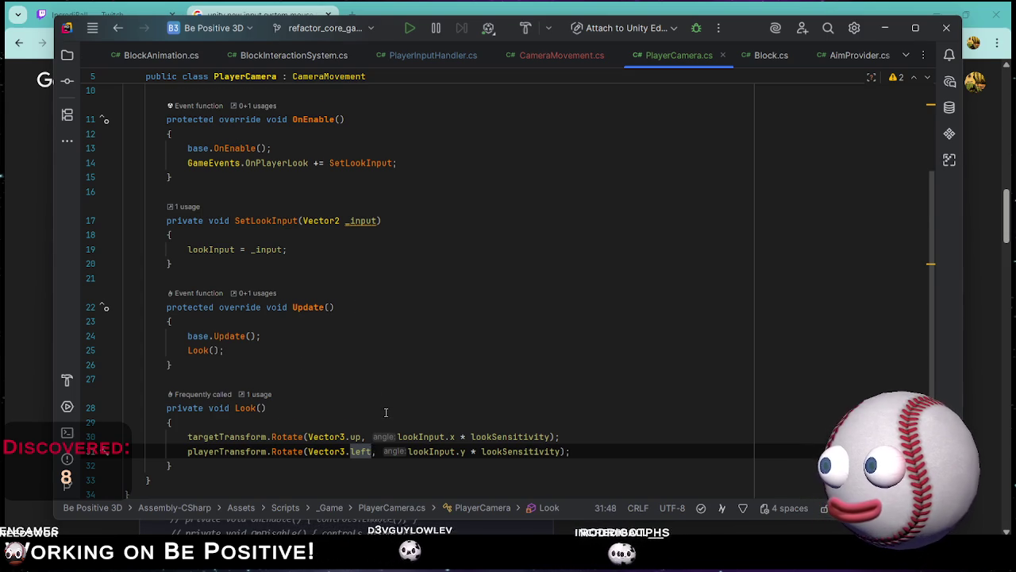
Select the whole PlayerCamera.cs script and switch over to the ChatGPT conversation about the camera bug.
scroll(386, 412, down, 2)
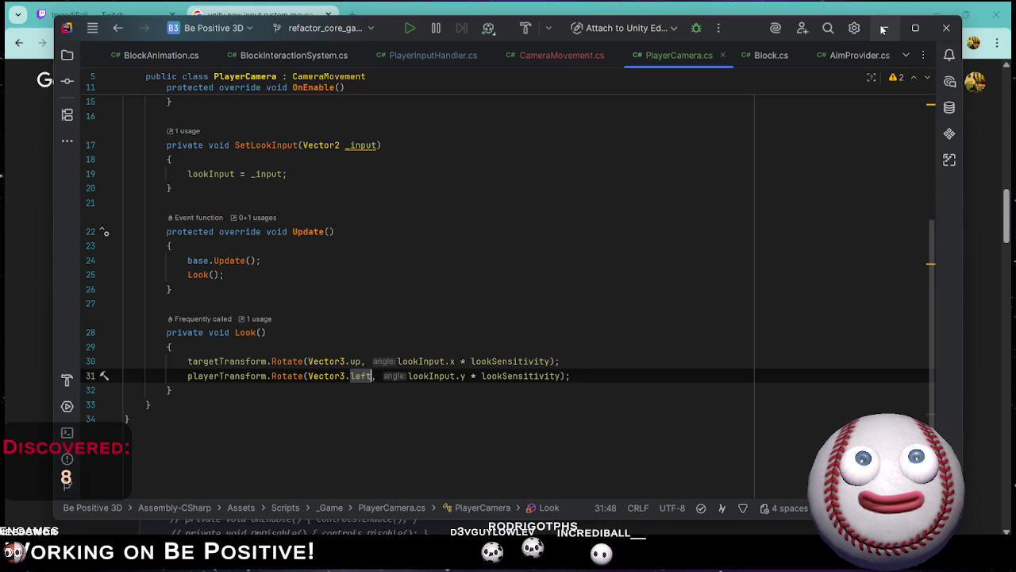
key(ctrl+a)
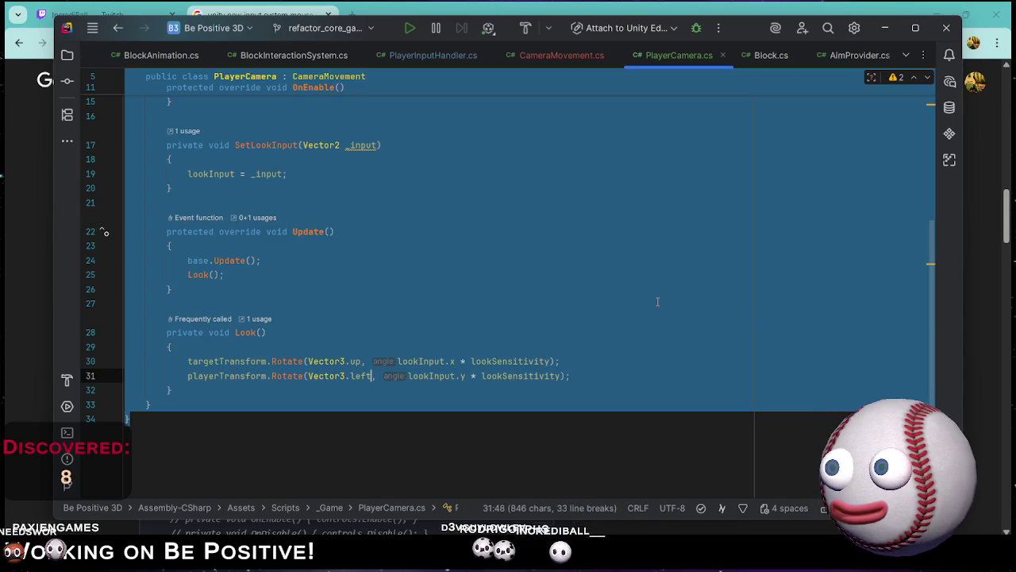
key(alt+Tab)
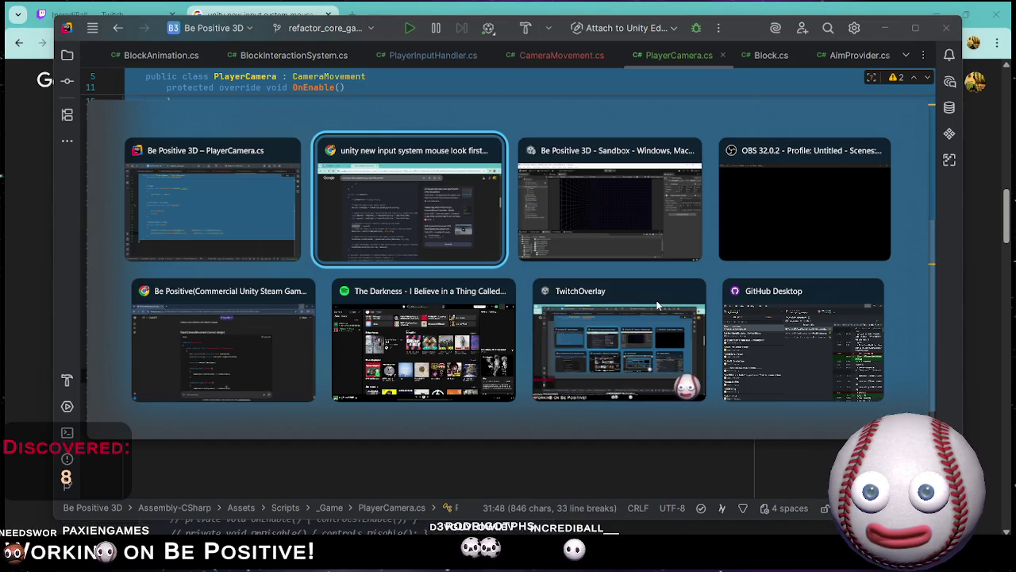
click(483, 172)
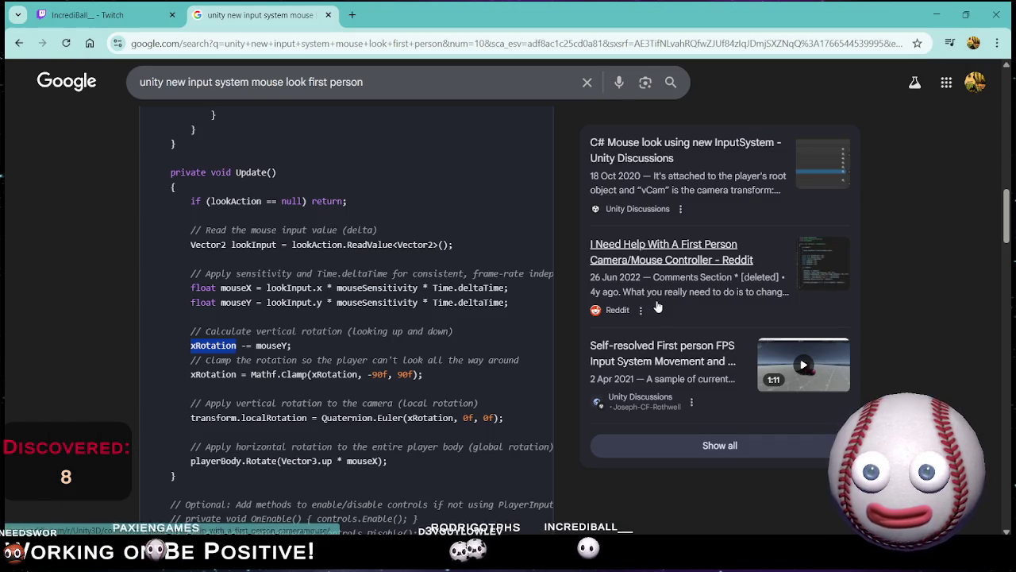
key(alt+Tab)
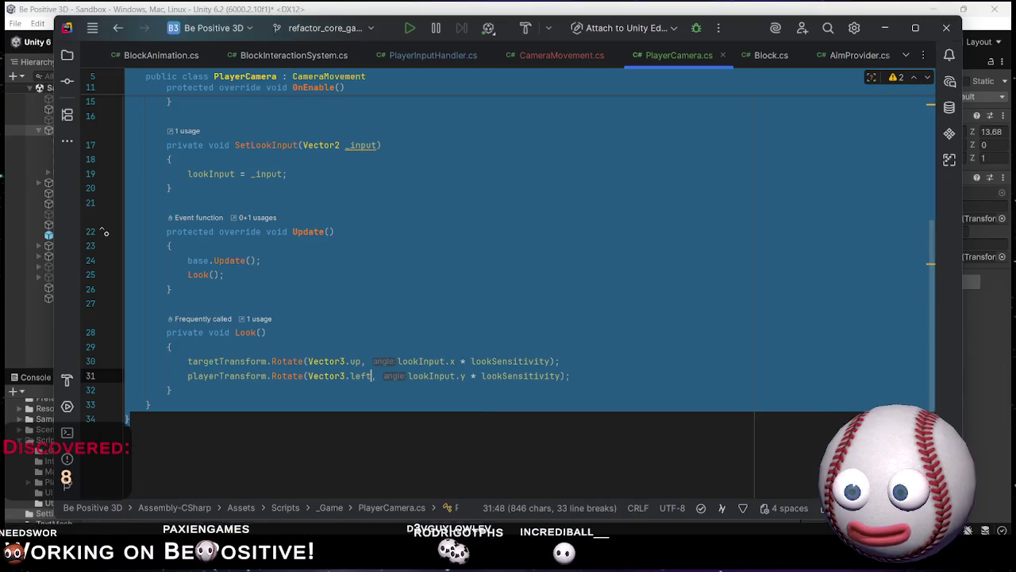
key(alt+Tab)
scroll(483, 415, down, 15)
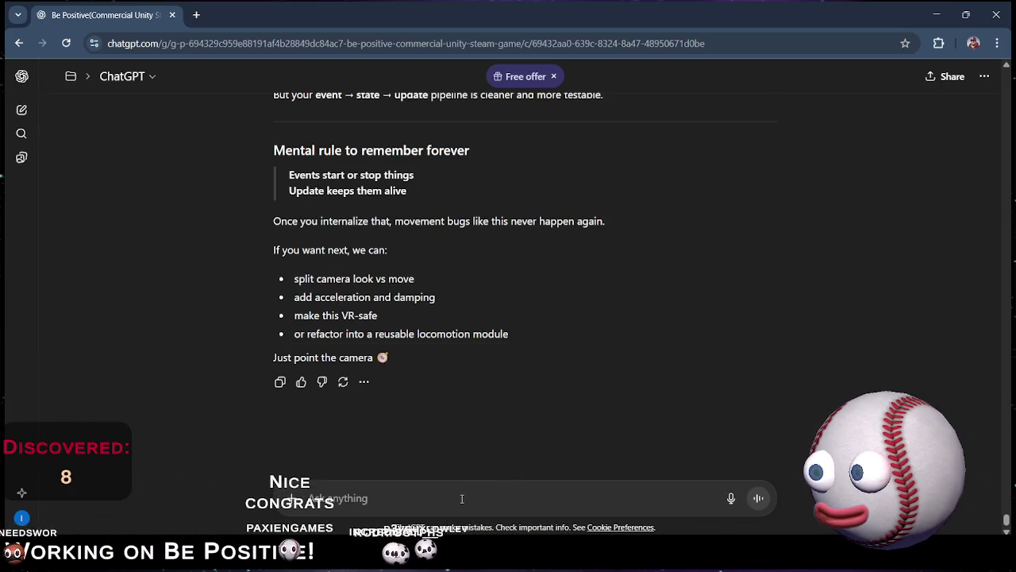
Paste the script into a ChatGPT message, begin the question 'why does m', then return to Rider.
key(ctrl+v)
key(shift+Return)
key(shift+Return)
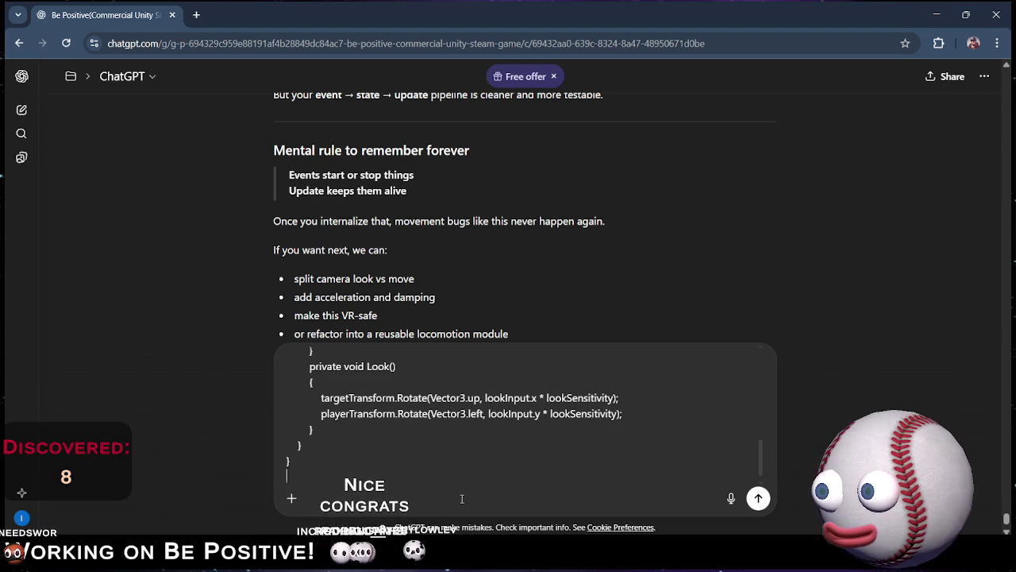
text(wh)
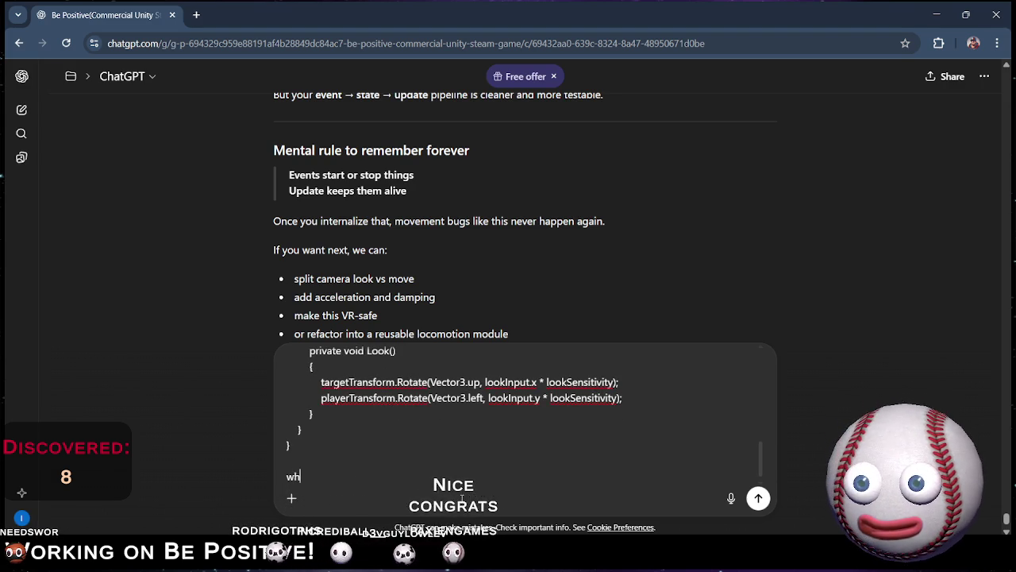
text(y does m)
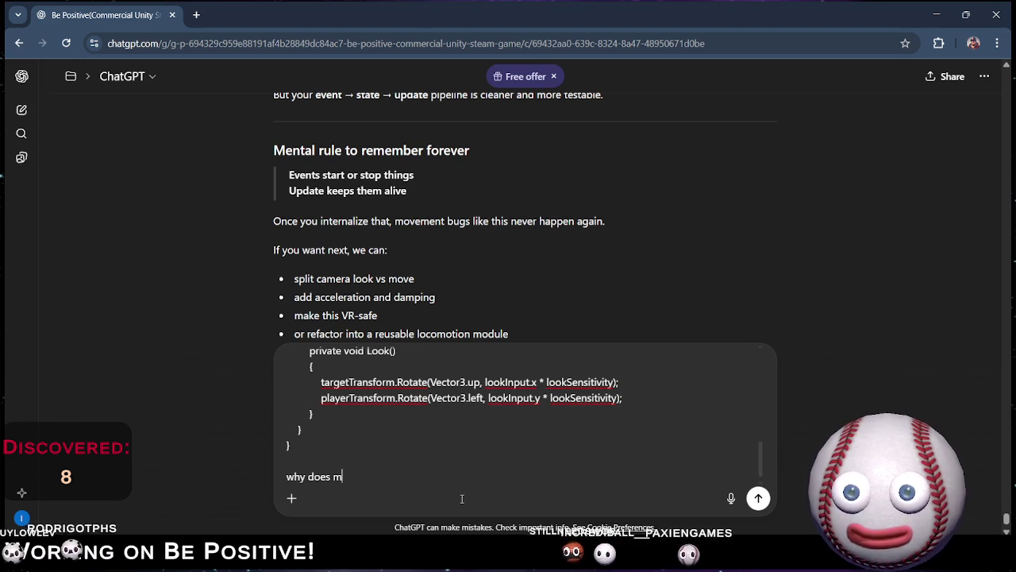
key(alt+Tab)
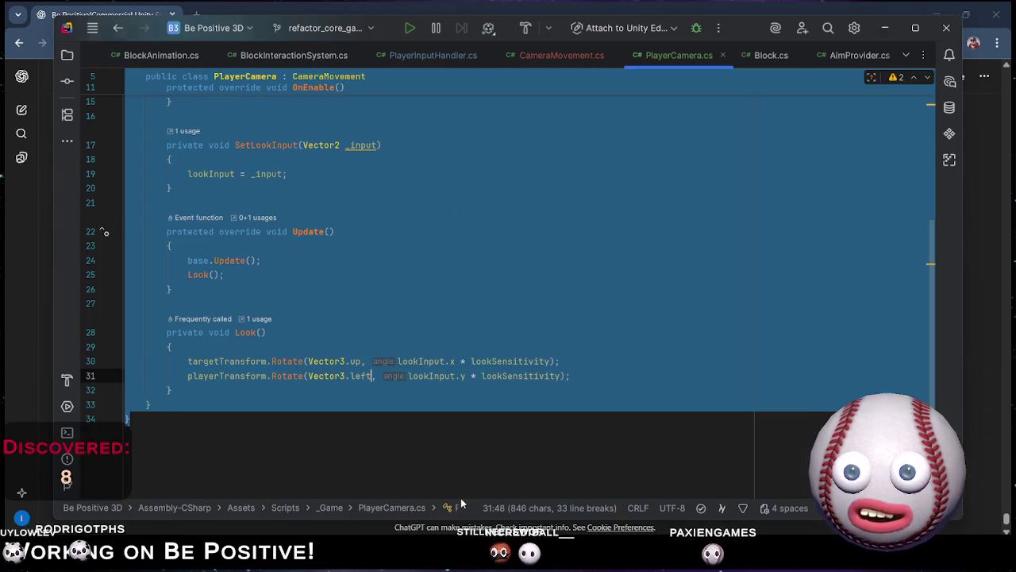
Add an OnDisable override after OnEnable that calls base.OnDisable and unsubscribes SetLookInput from GameEvents.OnPlayerLook.
scroll(299, 285, up, 3)
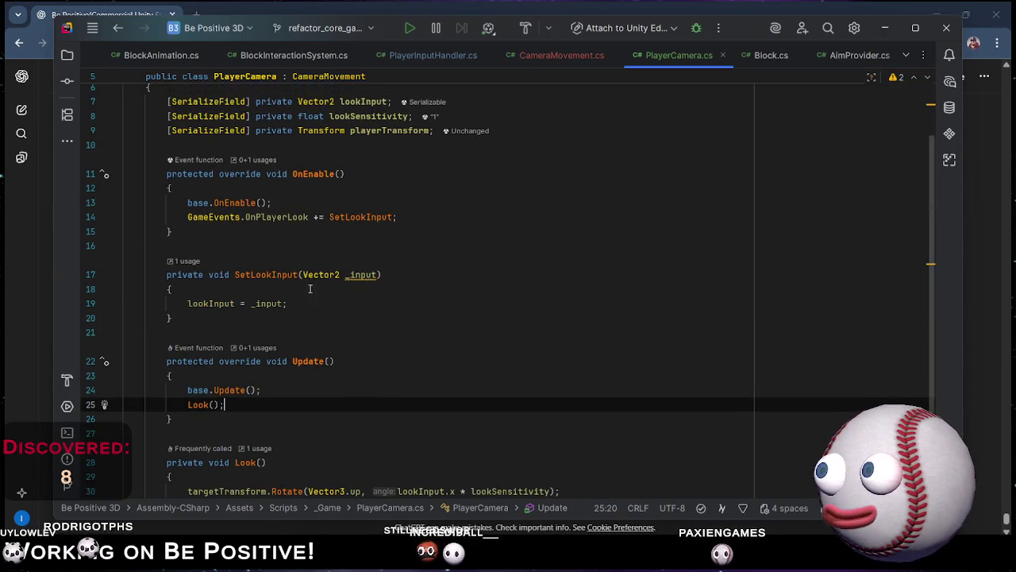
scroll(342, 290, up, 1)
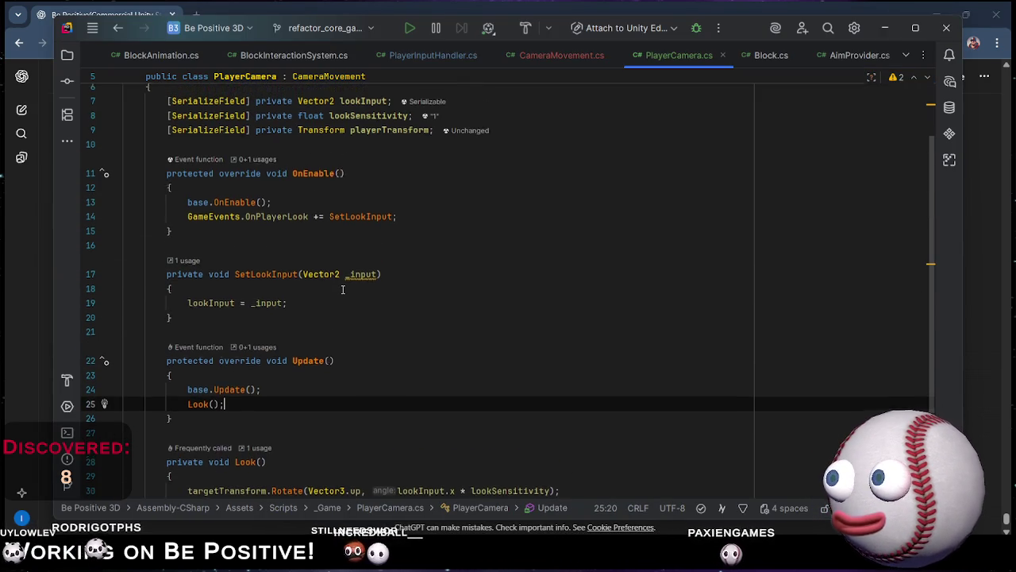
click(271, 235)
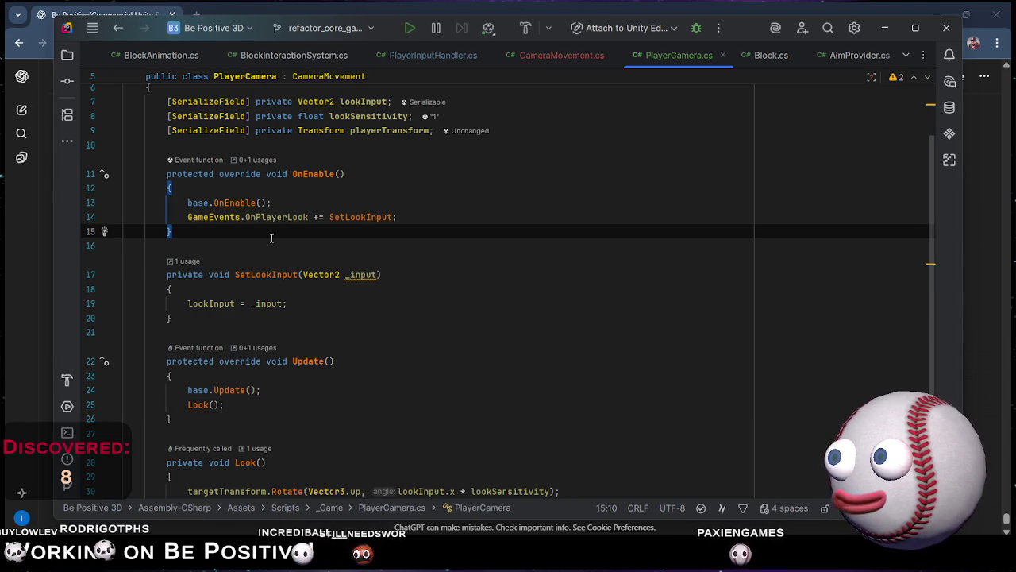
key(Return)
key(Return)
text(pro)
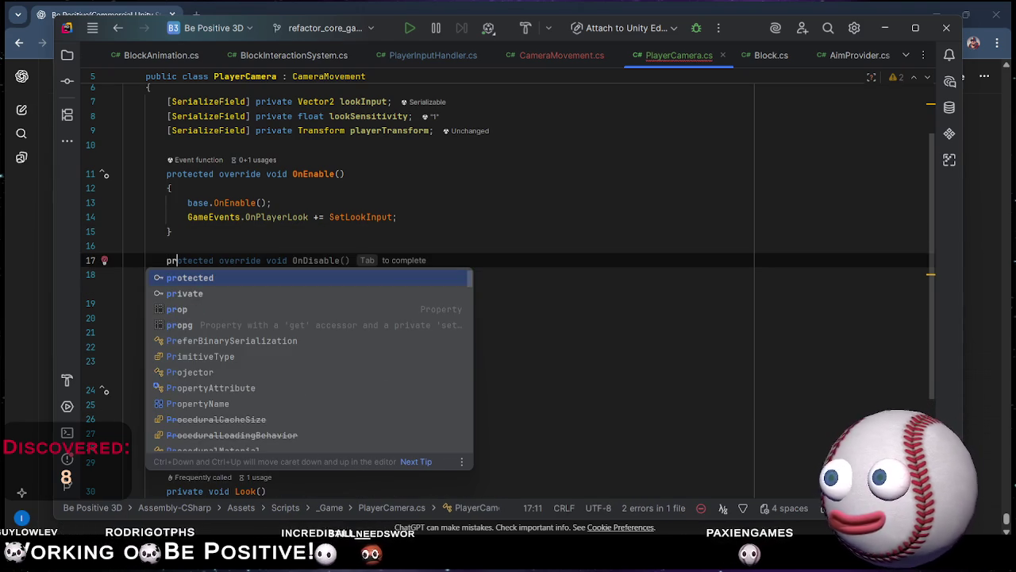
key(Tab)
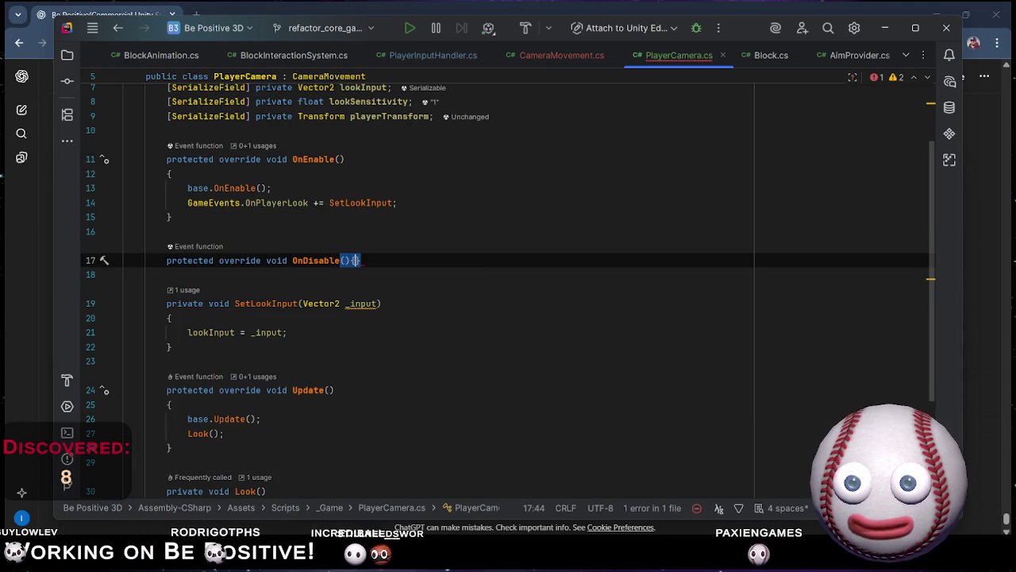
text({)
key(Return)
key(Tab)
key(Return)
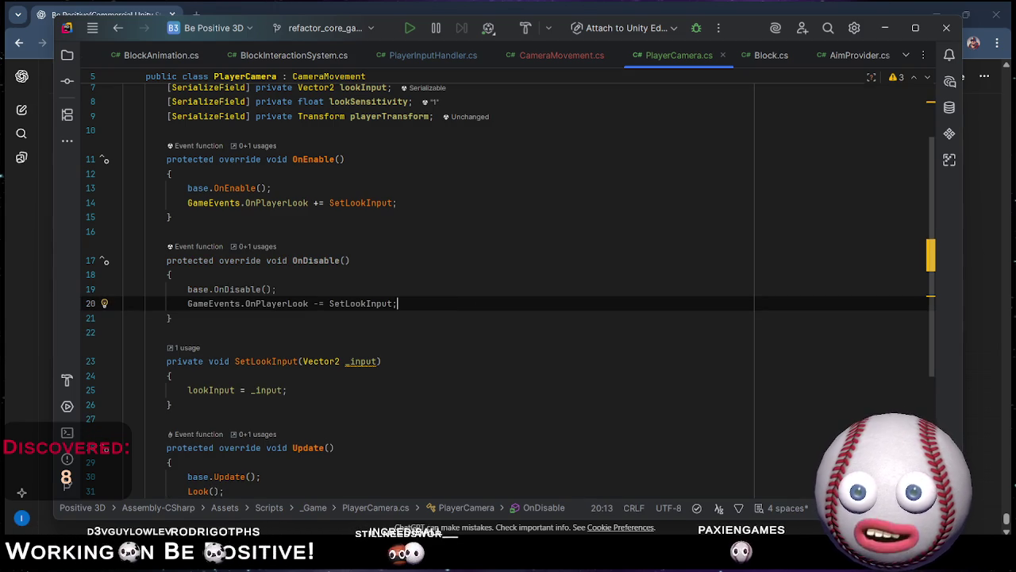
key(Tab)
key(Return)
key(BackSpace)
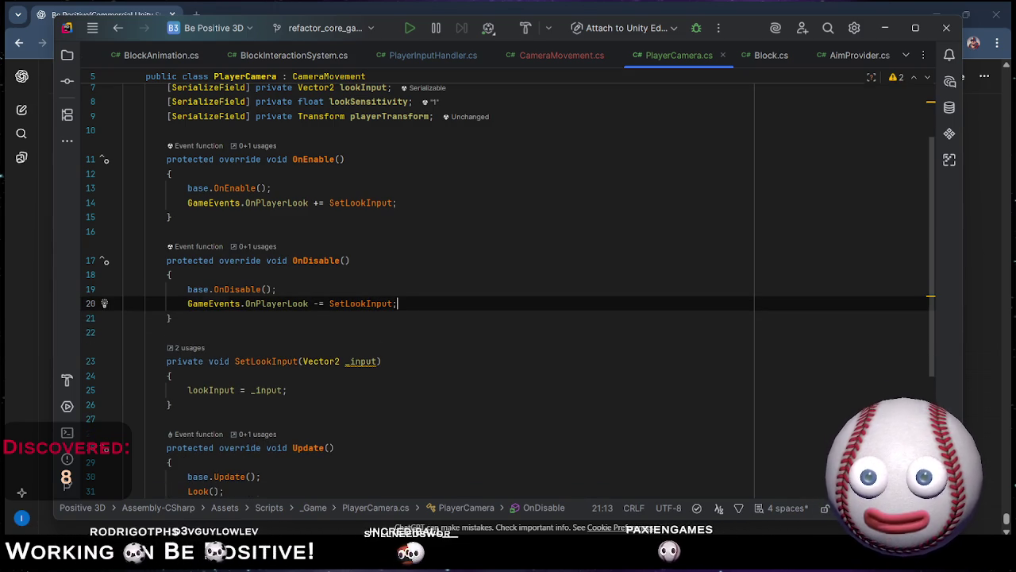
Copy the entire updated PlayerCamera.cs and switch to the ChatGPT conversation.
key(Down)
key(Down)
click(172, 317)
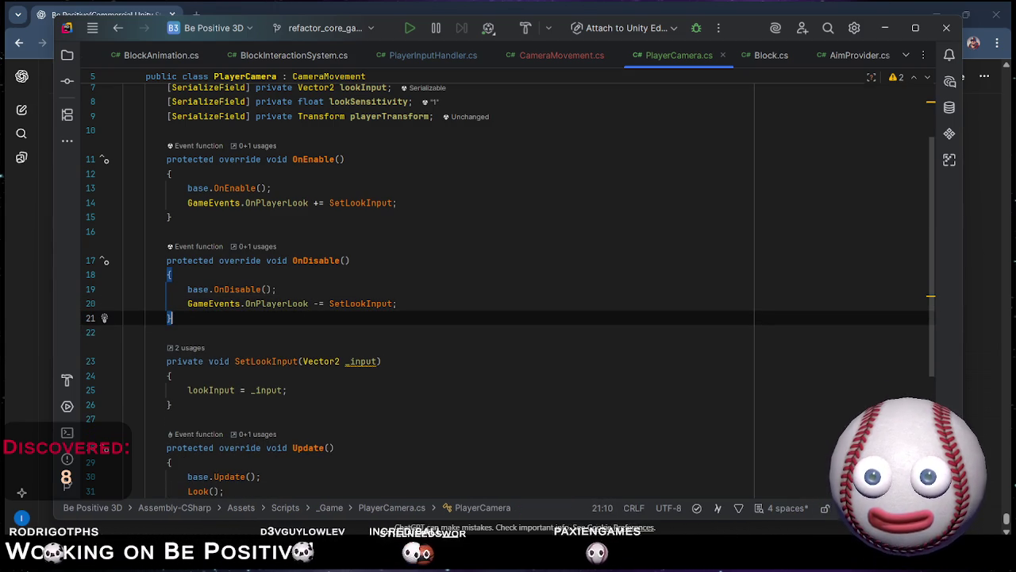
key(ctrl+a)
key(ctrl+c)
key(alt+Tab)
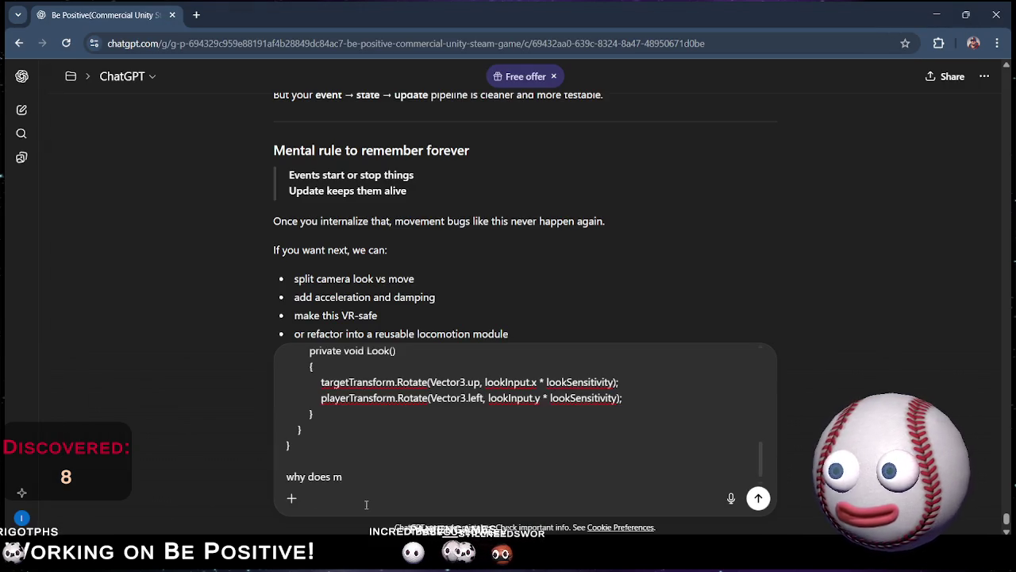
Replace the draft's code with the updated script and send 'why does it not stop rotating'.
key(ctrl+Home)
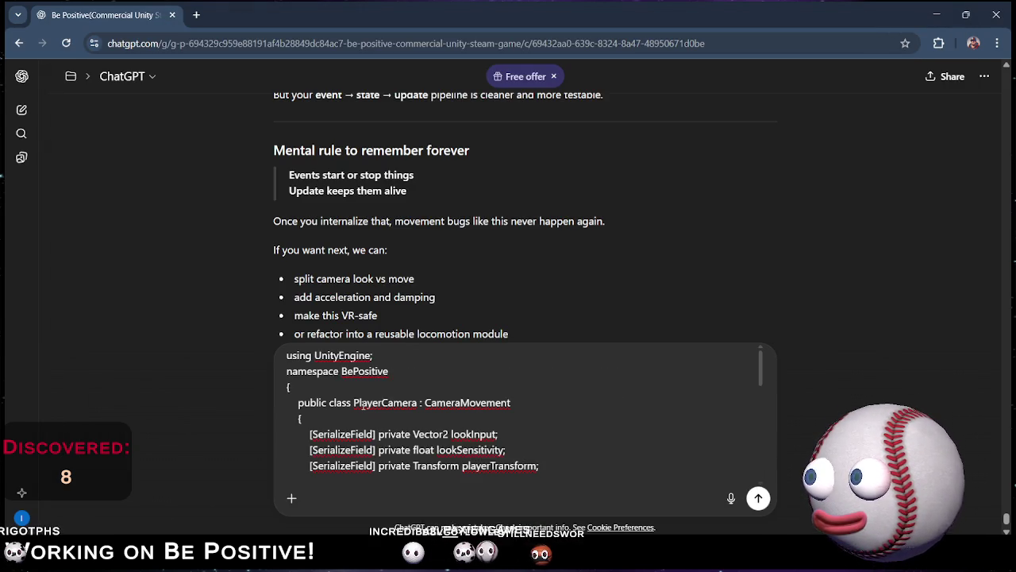
key(ctrl+a)
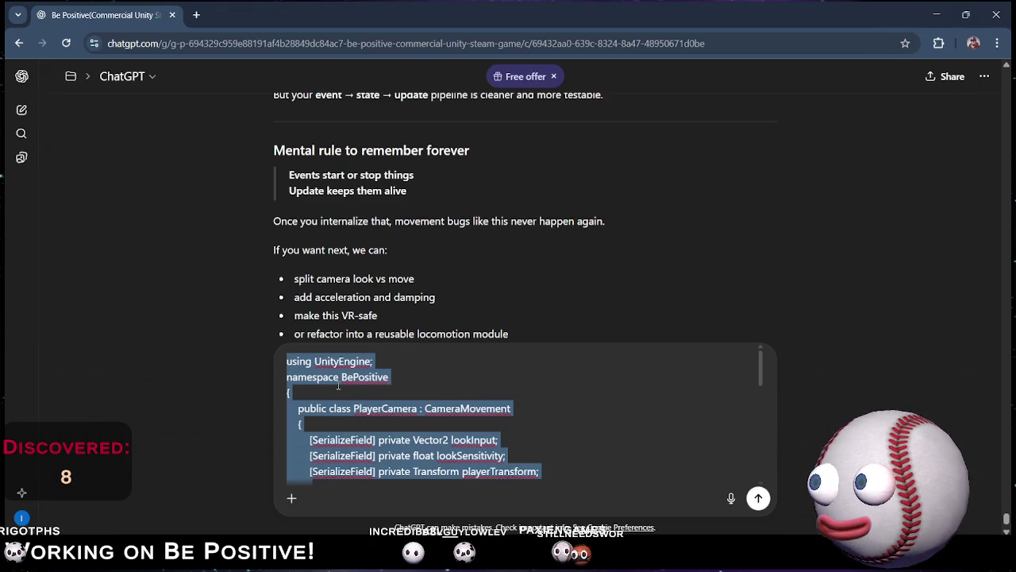
key(ctrl+End)
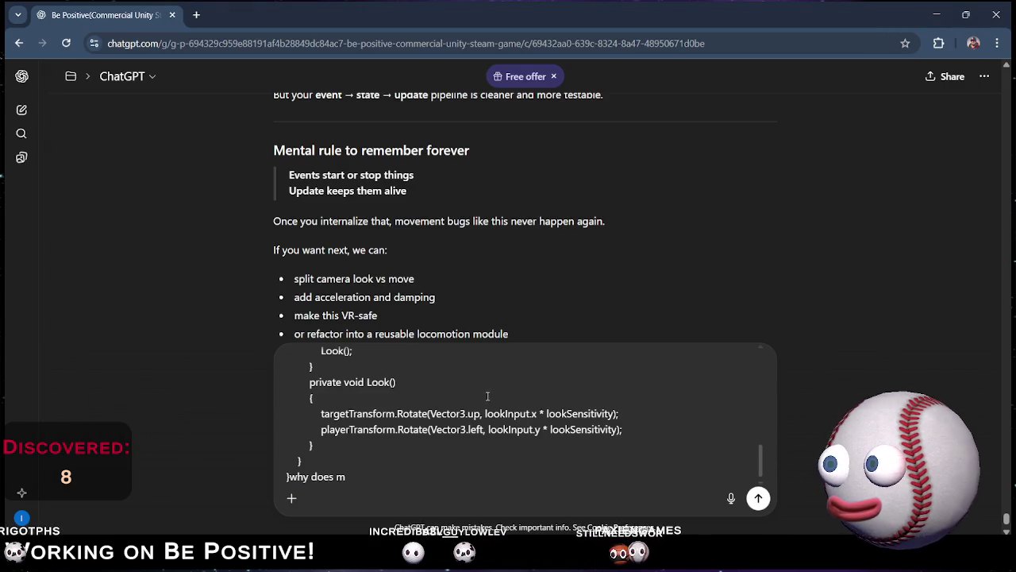
click(288, 477)
key(shift+Return)
key(shift+Return)
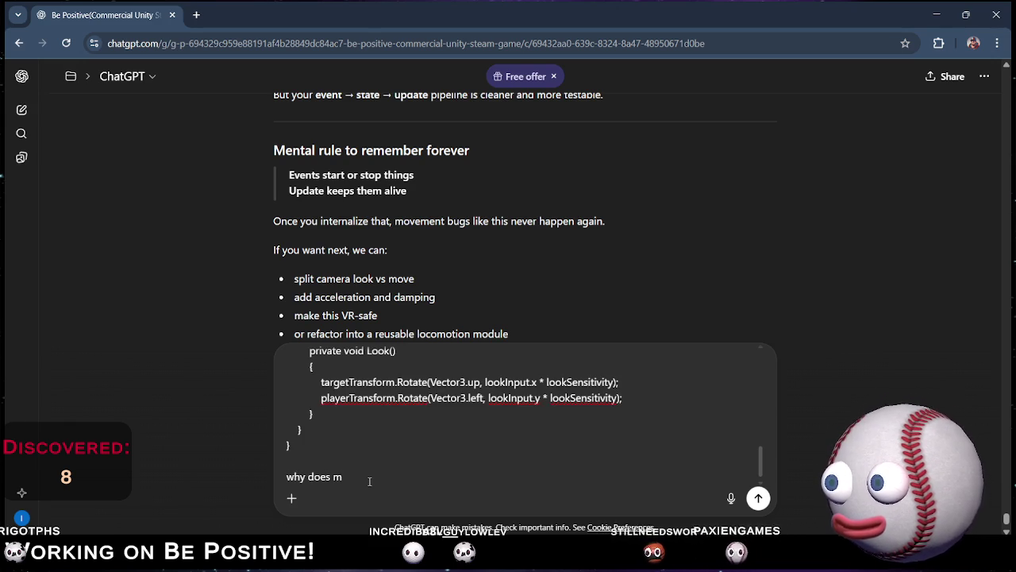
key(BackSpace)
text(it not )
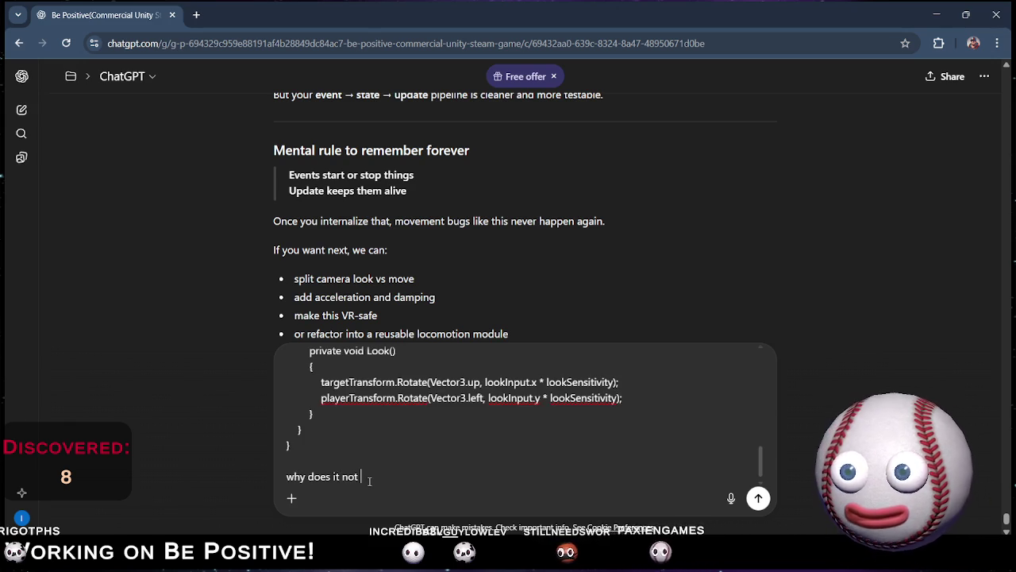
text(stop l)
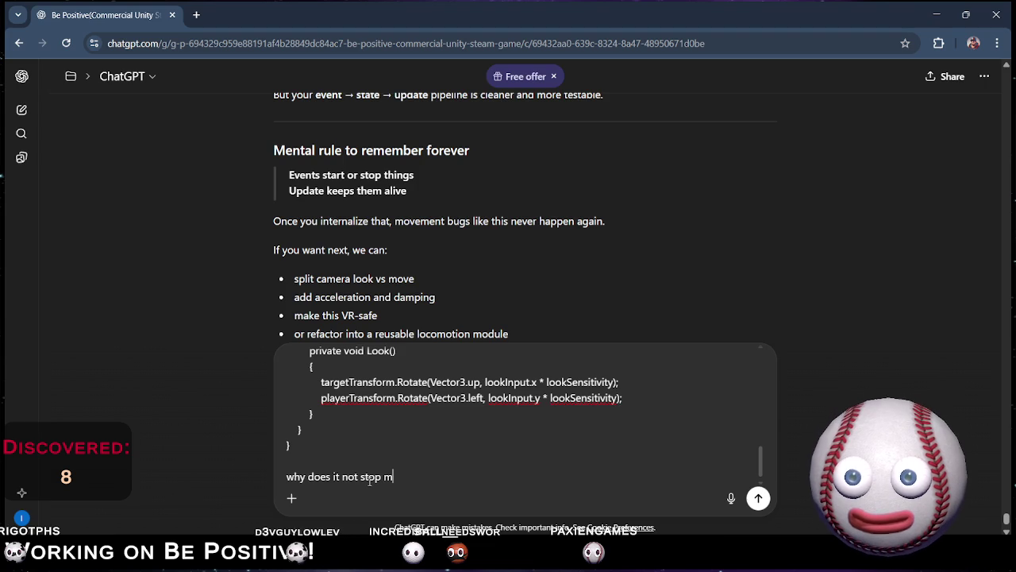
text( rotat)
key(BackSpace)
key(BackSpace)
key(BackSpace)
text(tating?)
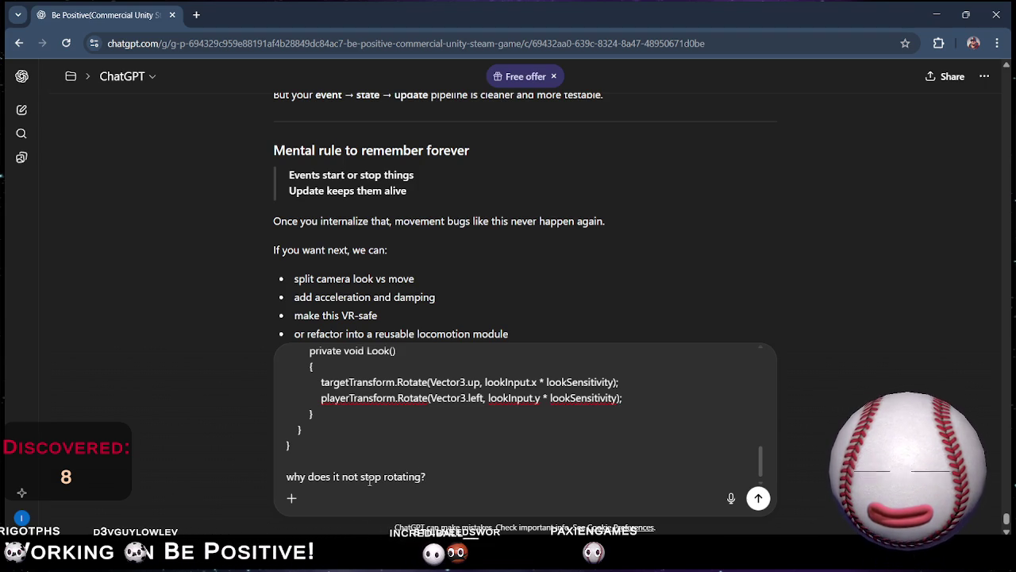
key(Return)
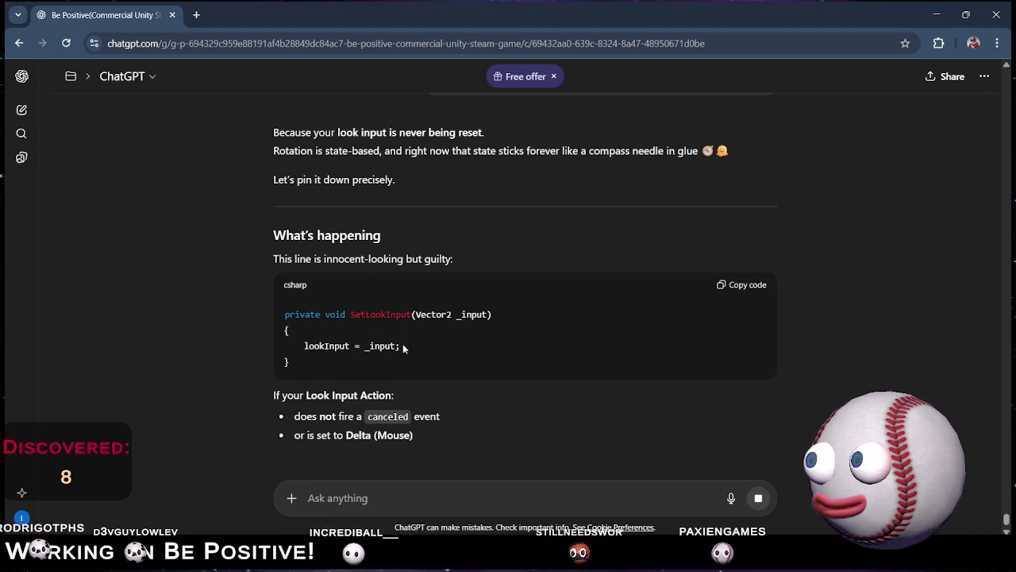
Read ChatGPT's answer, pick out the 'lookInput = Vector2.zero;' fix, and return to PlayerCamera.cs in Rider.
scroll(413, 369, down, 4)
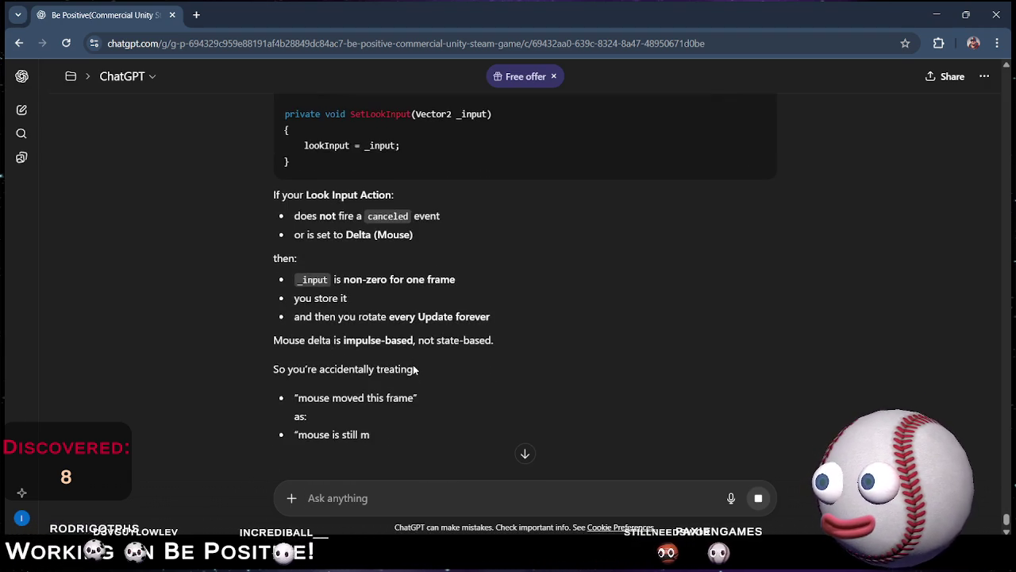
scroll(411, 363, down, 1)
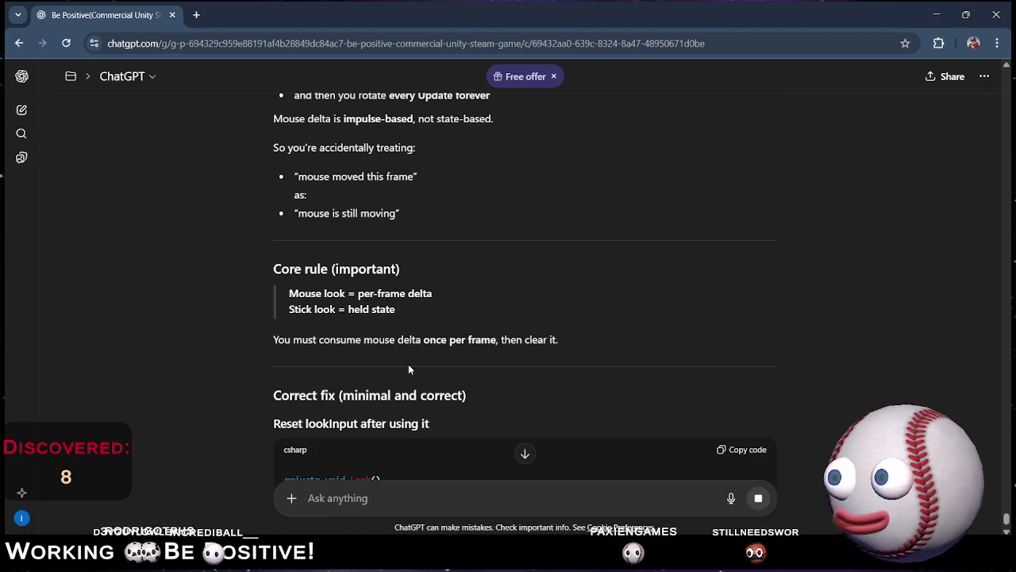
scroll(383, 343, down, 3)
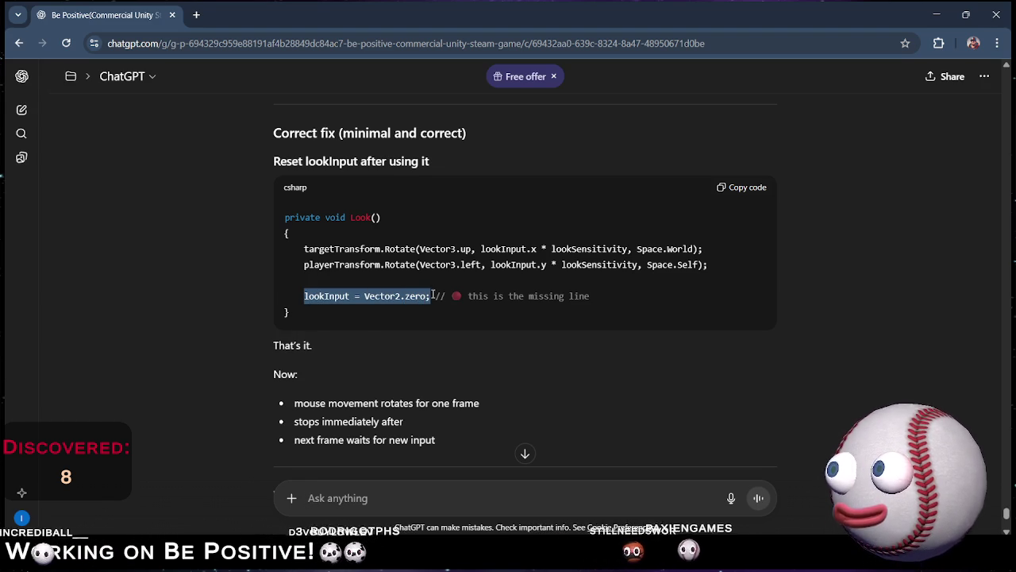
drag(433, 295, 434, 296)
key(alt+Tab)
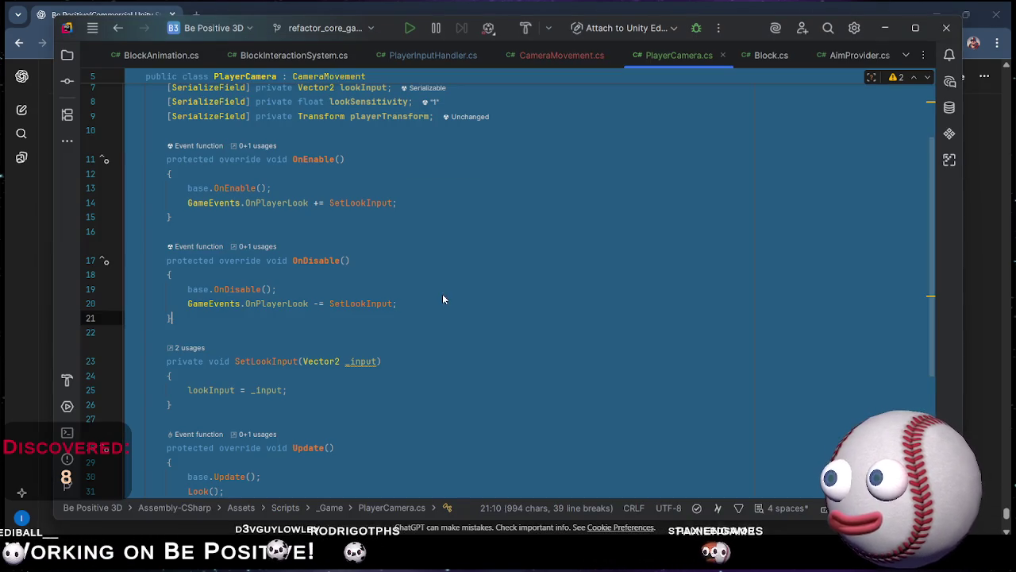
click(418, 445)
scroll(381, 413, down, 5)
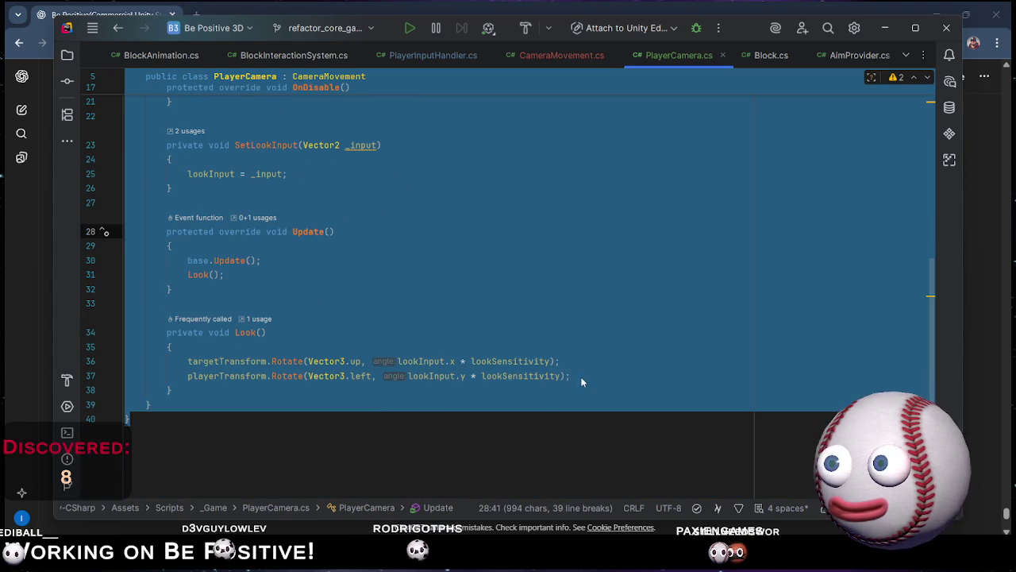
Add 'lookInput = Vector2.zero;' as the last line of Look() and save the script.
click(581, 377)
key(Return)
key(Return)
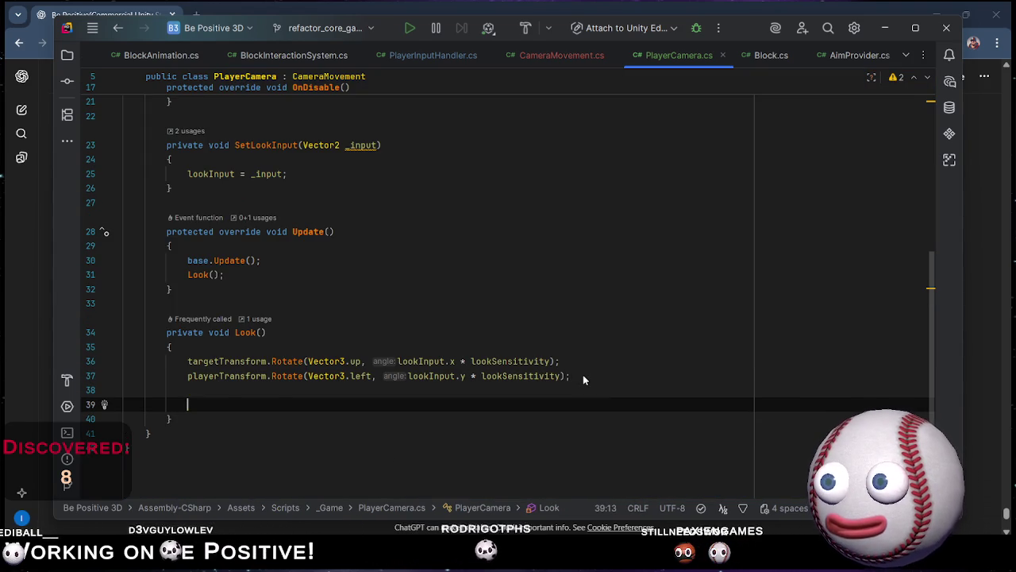
text(lookInput = Vector2.zero;)
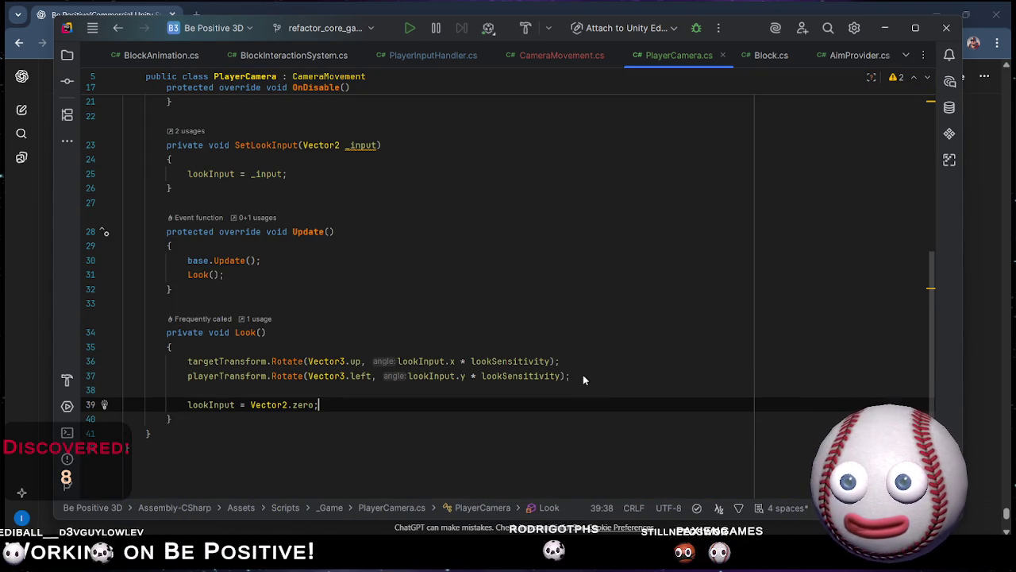
key(ctrl+s)
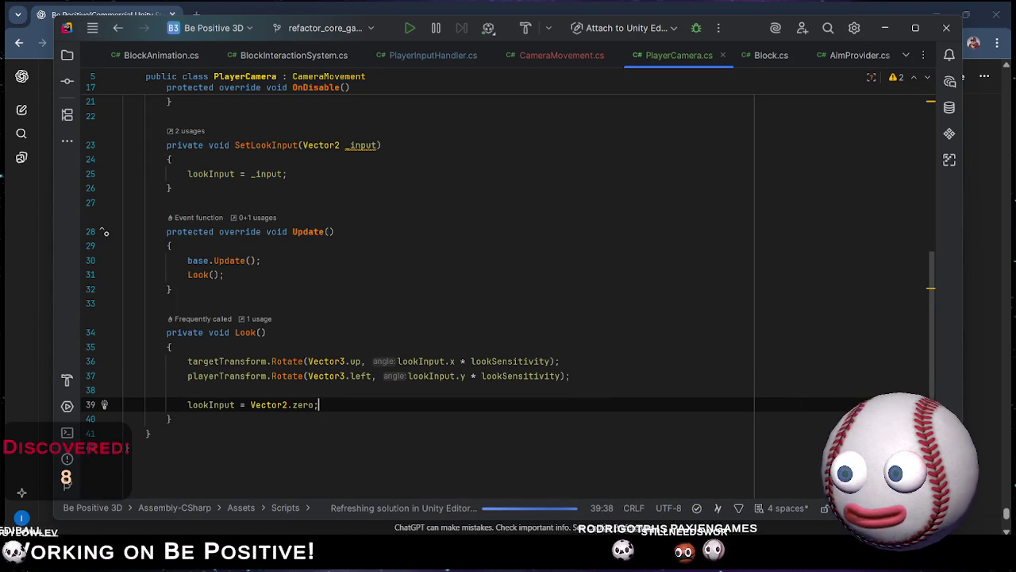
Dismiss the music player and switch to the Unity Sandbox window.
key(alt+Tab)
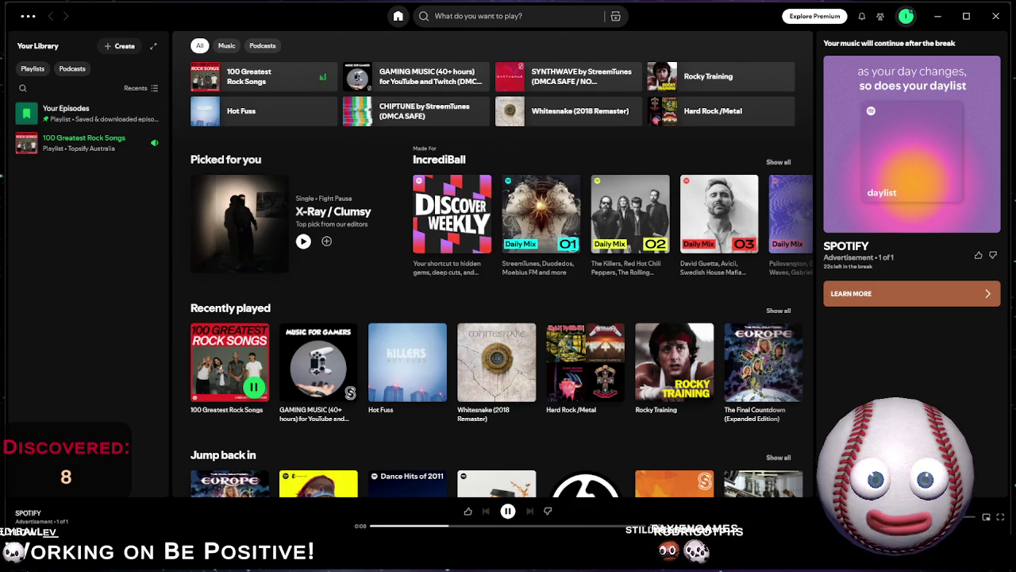
click(940, 16)
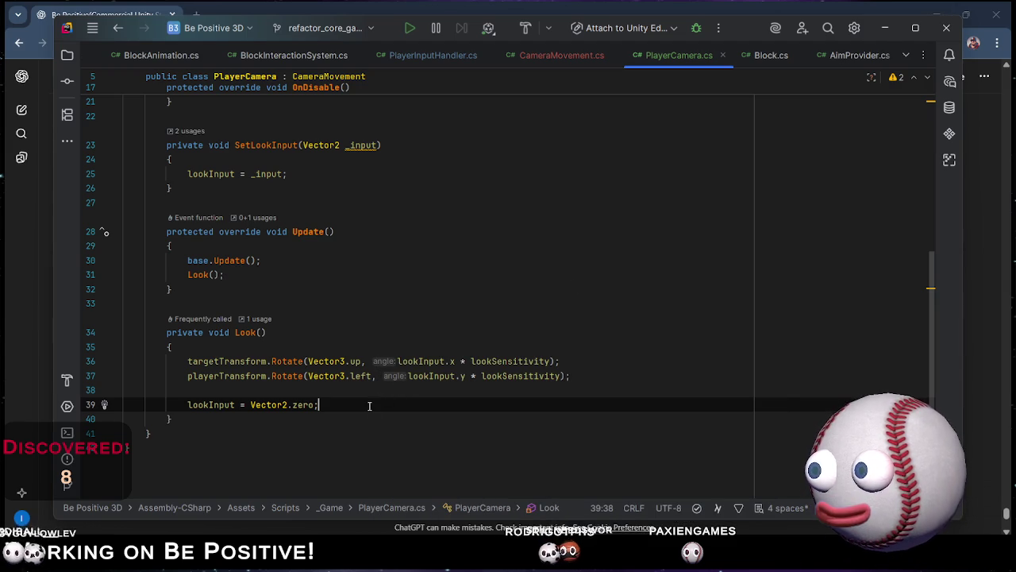
key(alt+Tab)
key(alt+Tab)
key(alt+Tab)
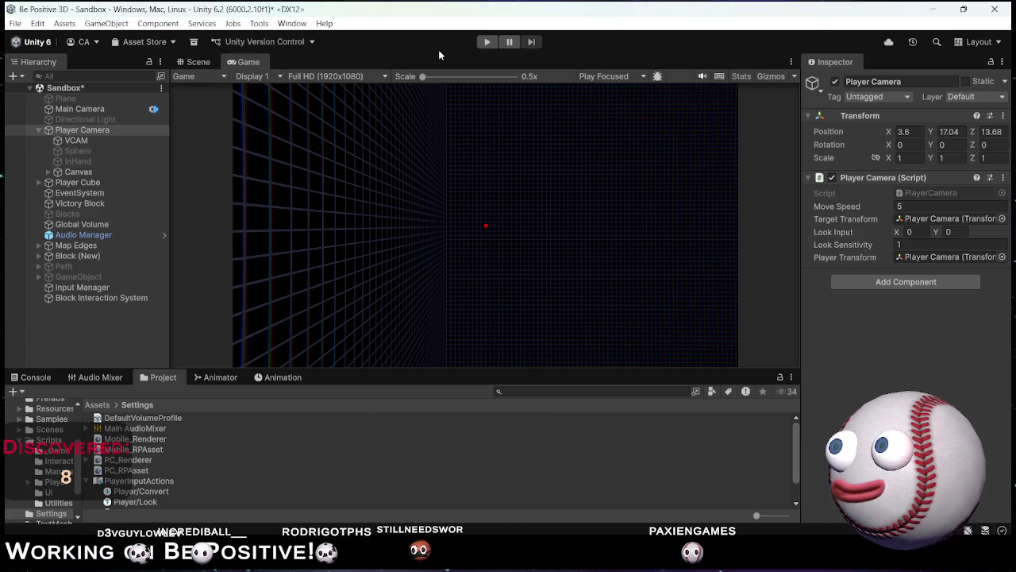
Run Play mode to test mouse look, stop it, and open PlayerCamera.cs from the Inspector's Script field.
click(487, 41)
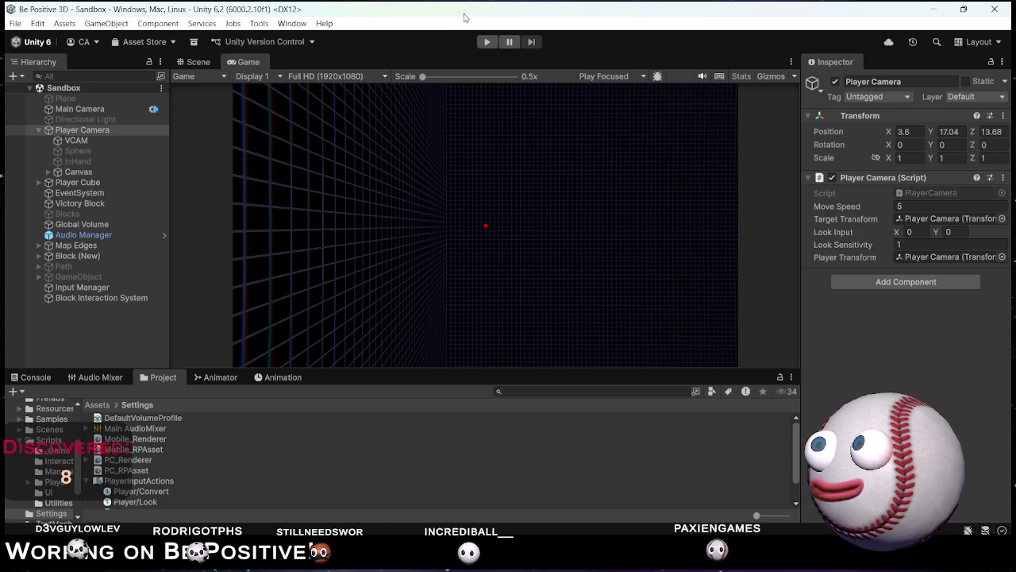
key(ctrl+p)
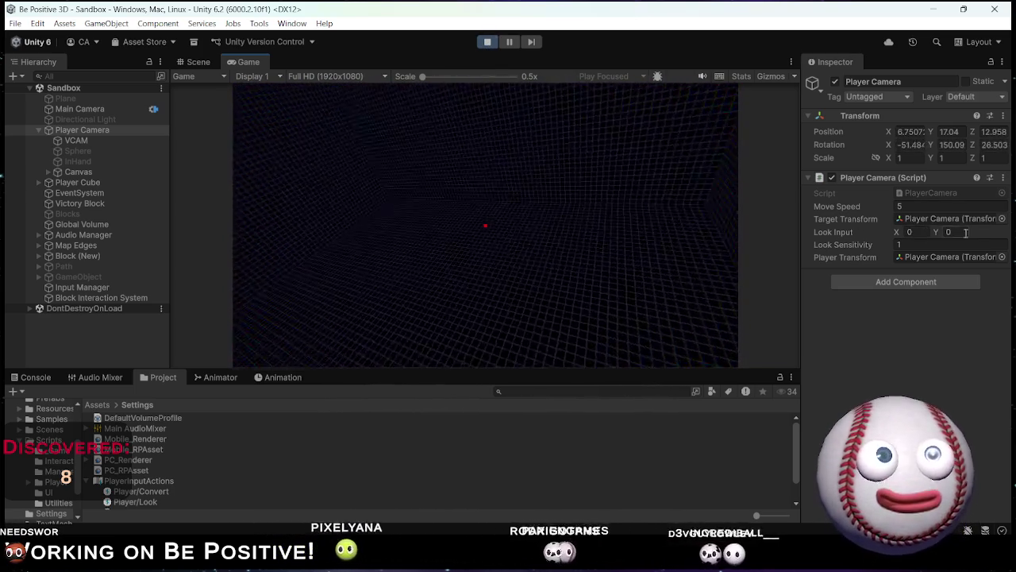
key(ctrl+p)
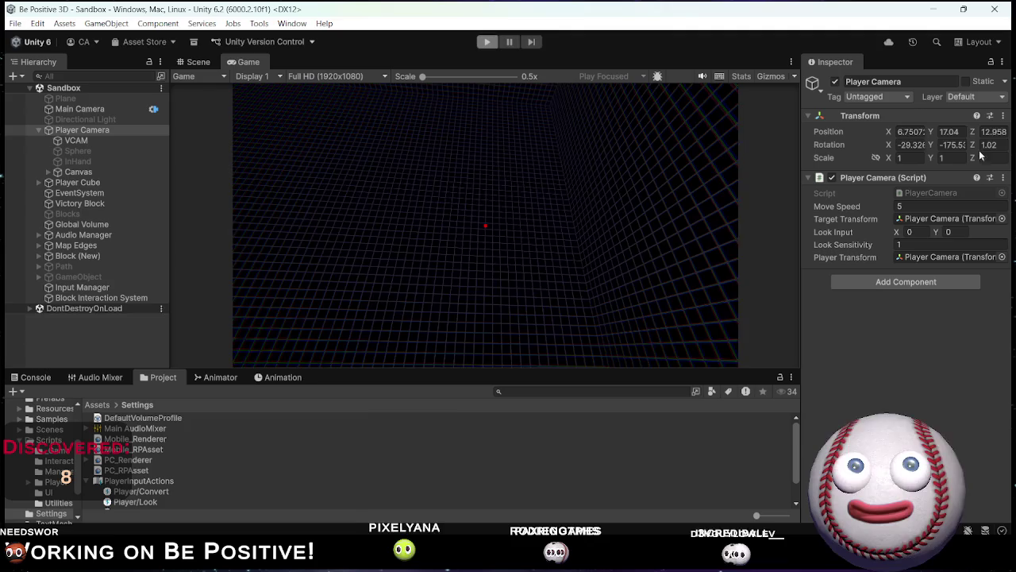
double_click(959, 192)
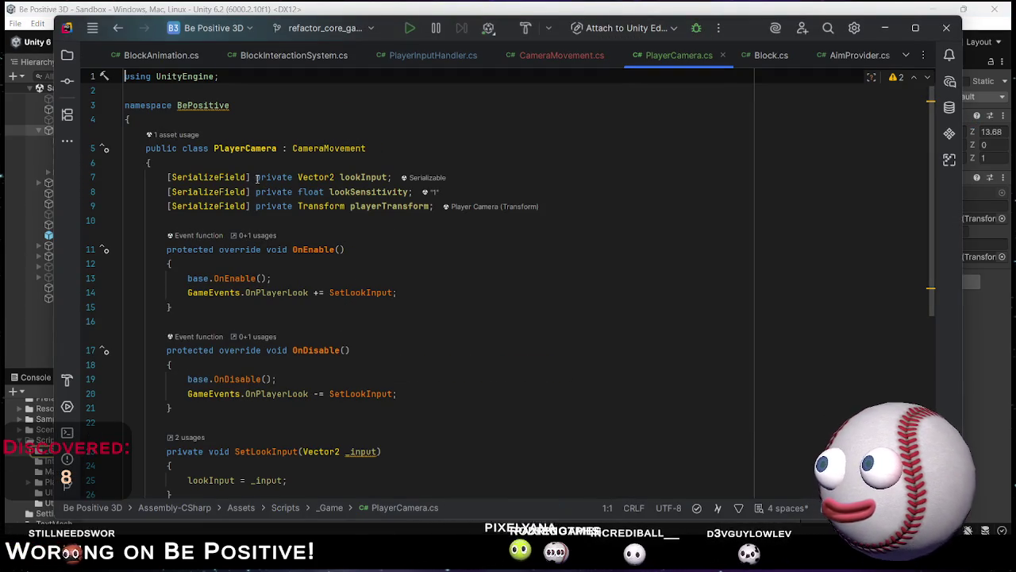
Delete the [SerializeField] attribute from lookInput on line 7, save, and minimize Rider.
drag(256, 177, 238, 158)
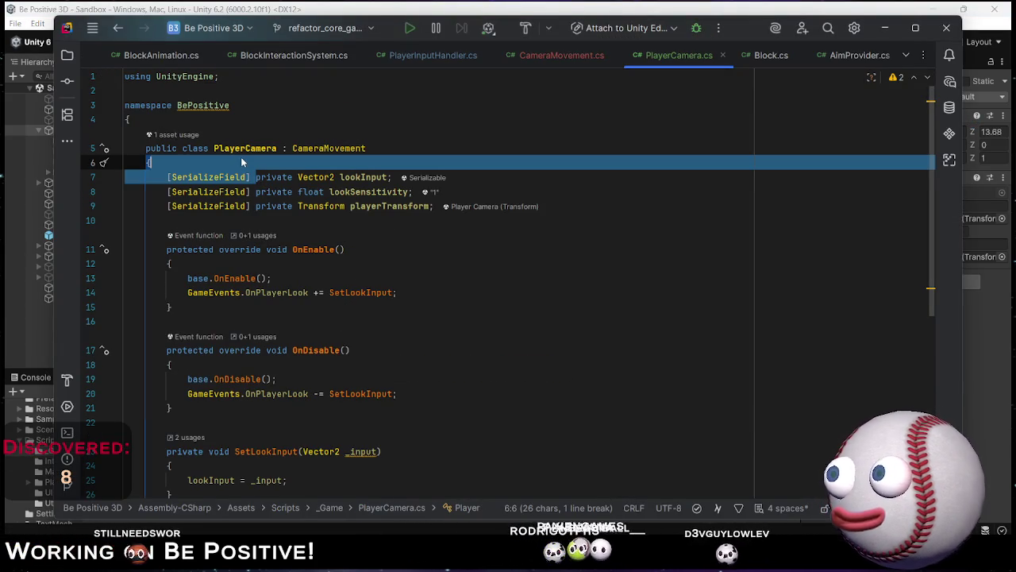
key(Return)
click(313, 178)
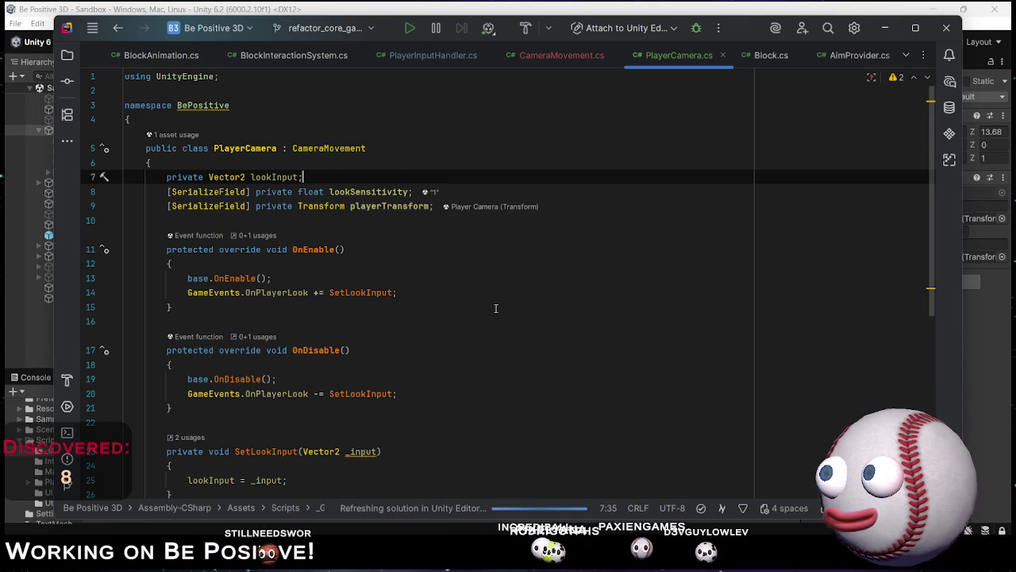
scroll(452, 286, down, 7)
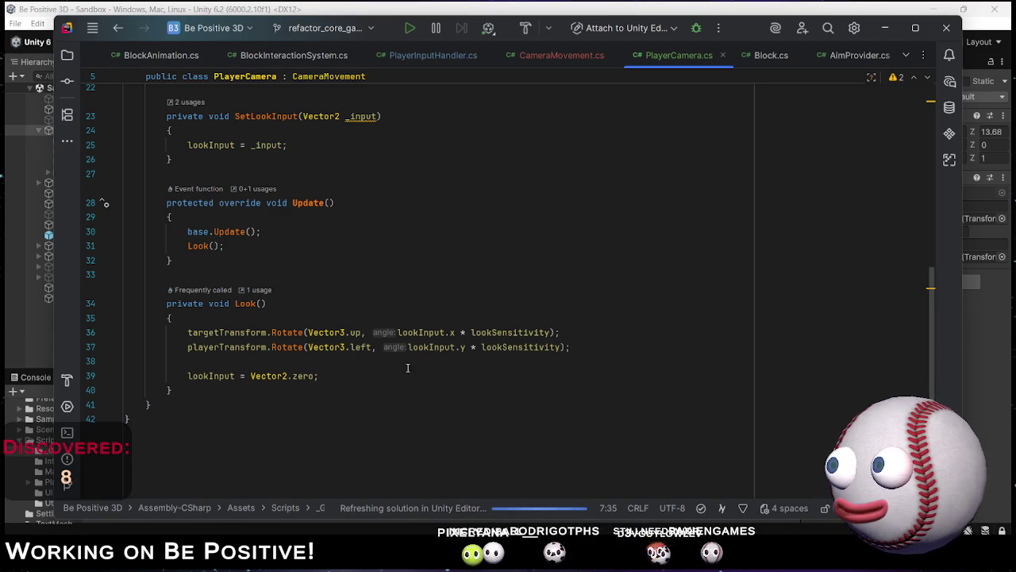
scroll(407, 367, up, 7)
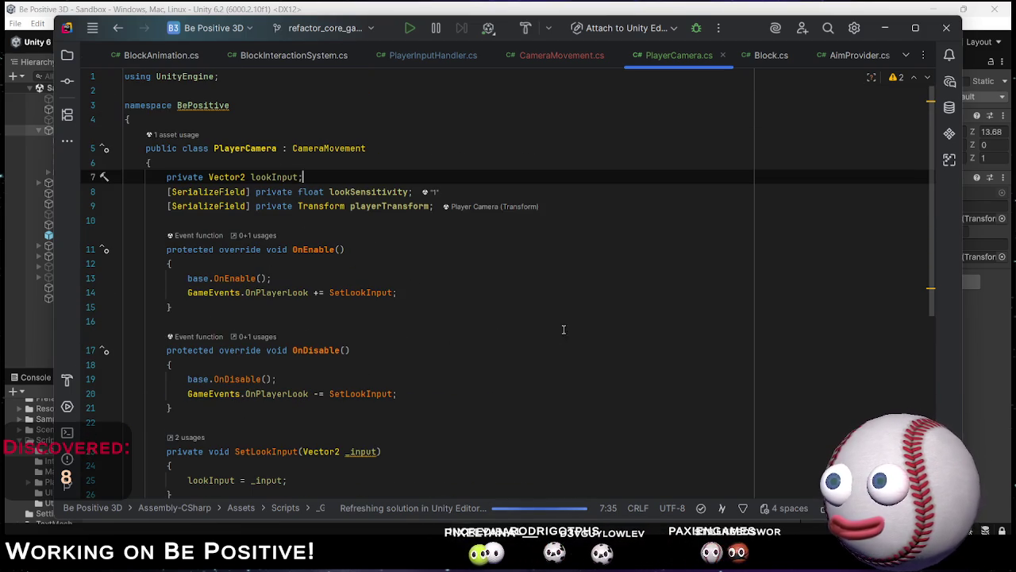
click(604, 284)
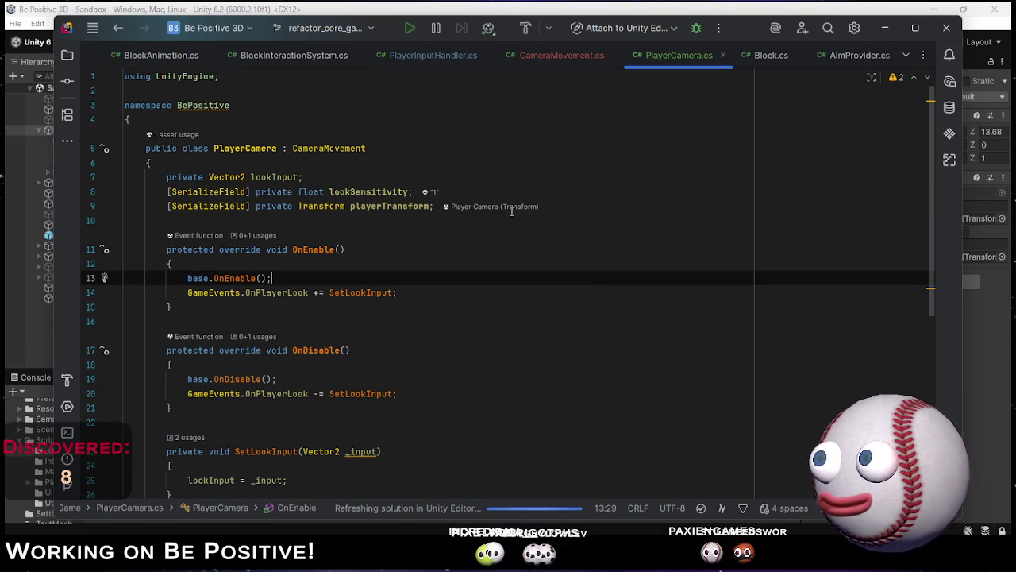
click(885, 34)
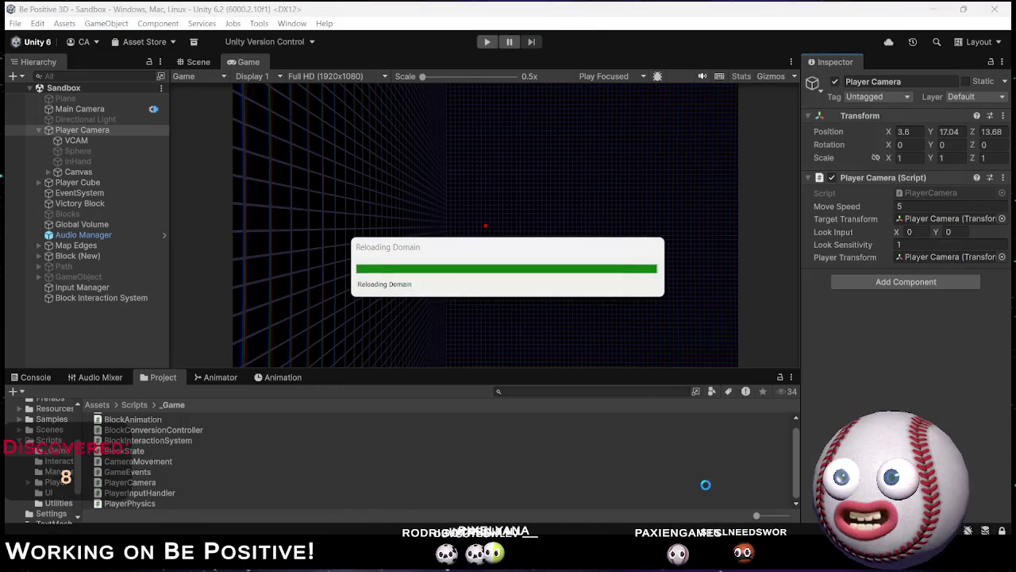
After the script reload finishes, select Input Manager in the Hierarchy to inspect its components.
mouse_move(668, 562)
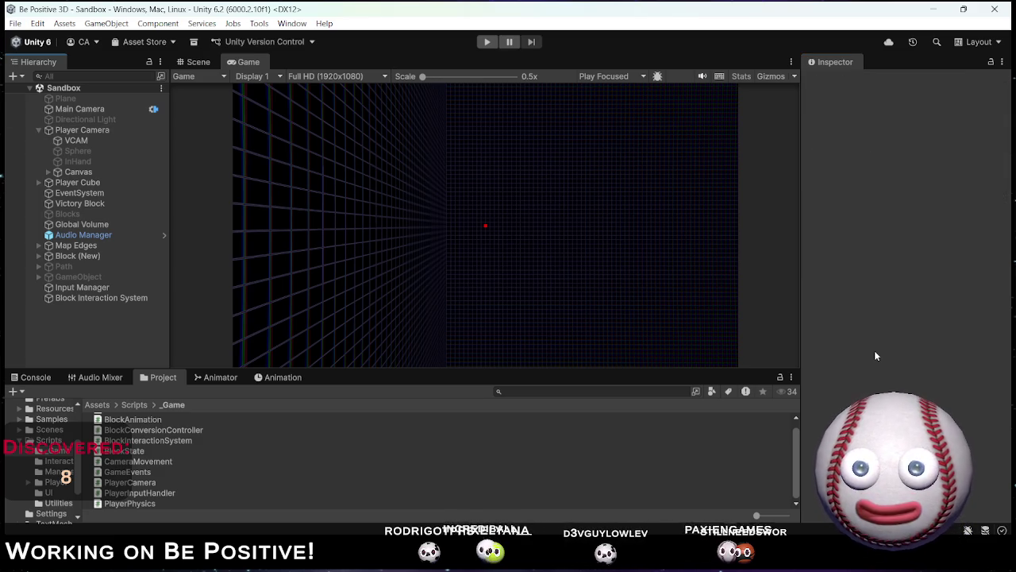
click(80, 286)
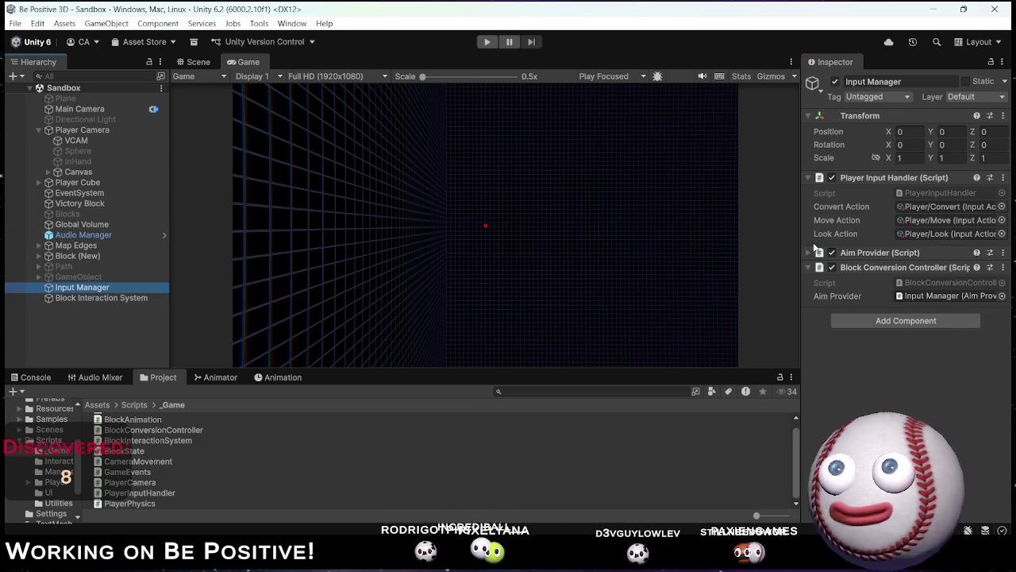
In GitHub Desktop, write the commit summary 'Player Camera Movement (a little weird! but it works!!)'.
key(alt+Tab)
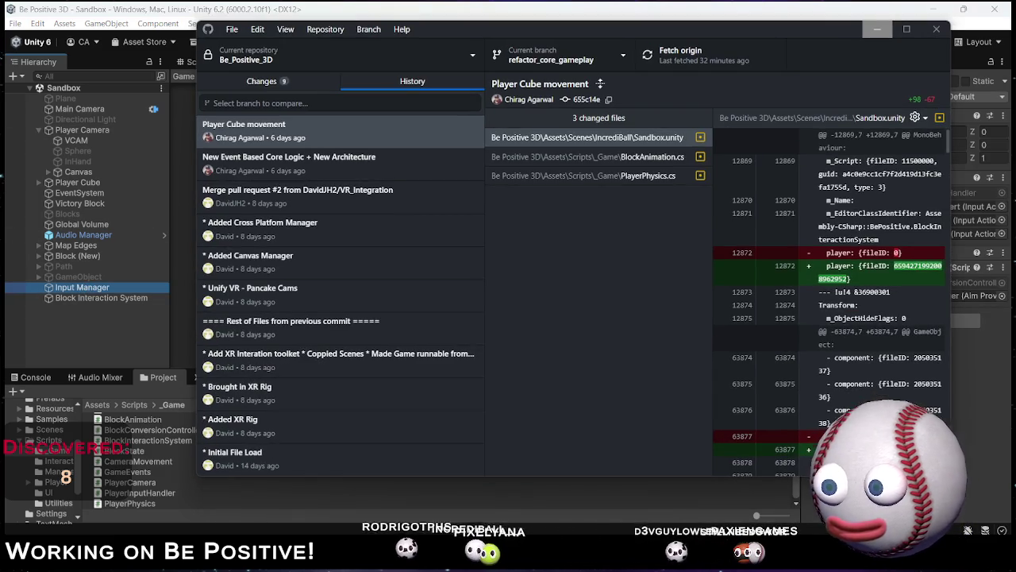
click(262, 81)
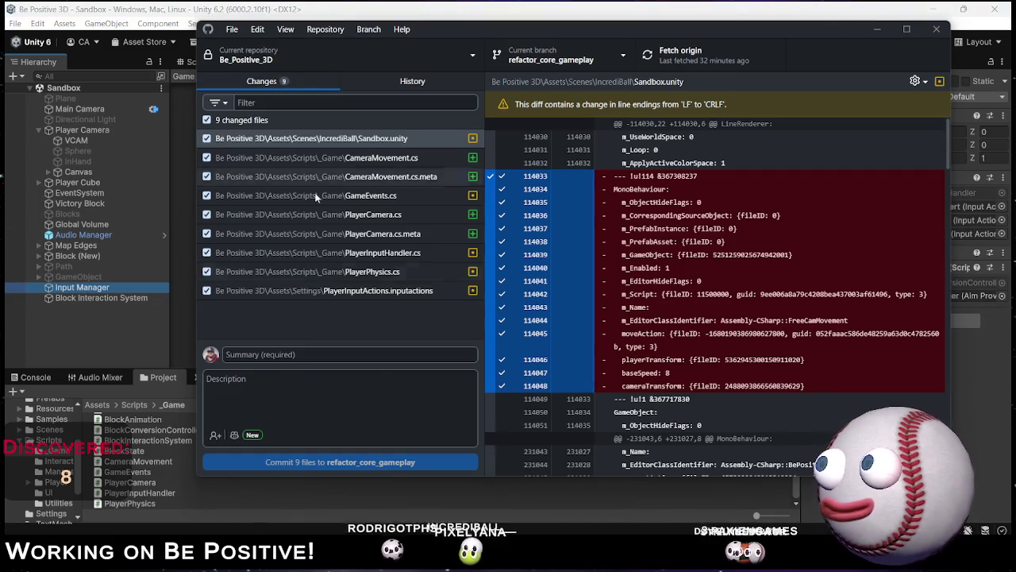
click(339, 352)
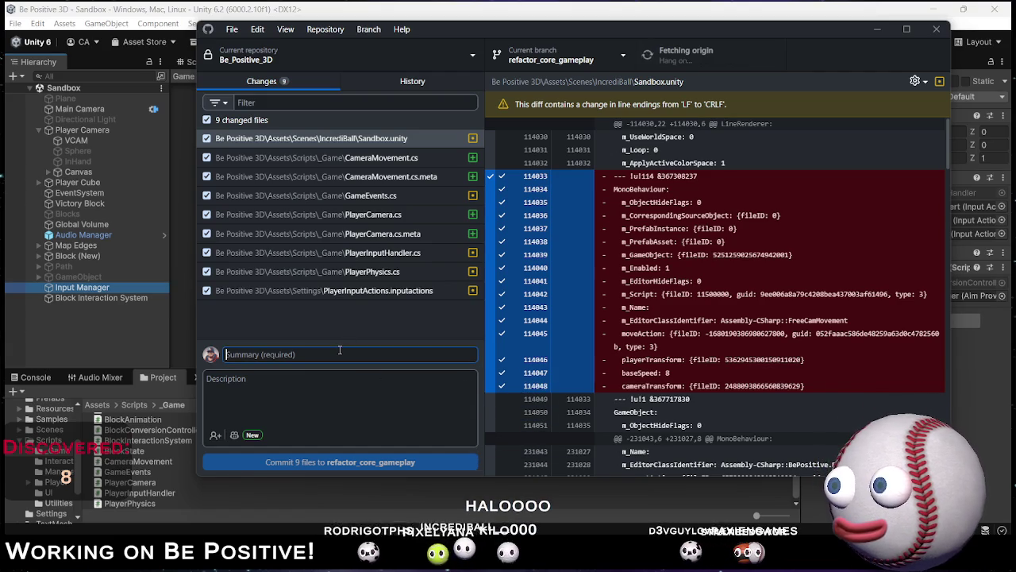
text(Player)
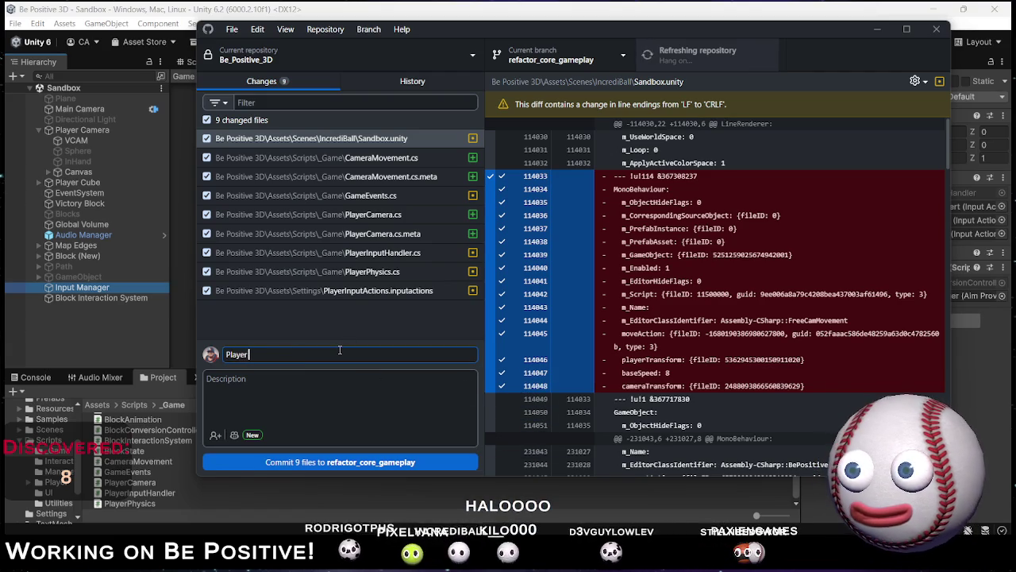
text( Movement +)
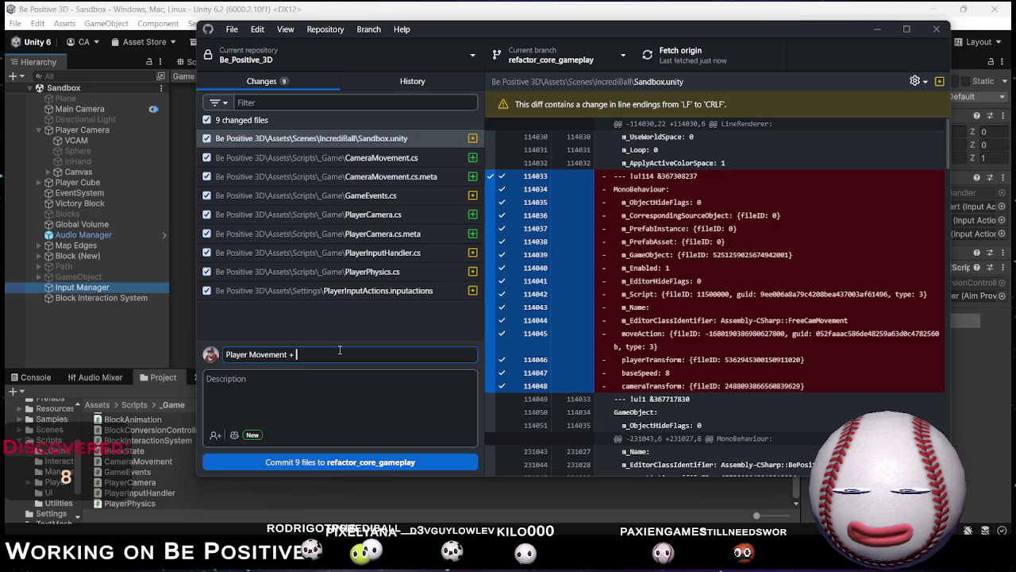
key(BackSpace)
key(BackSpace)
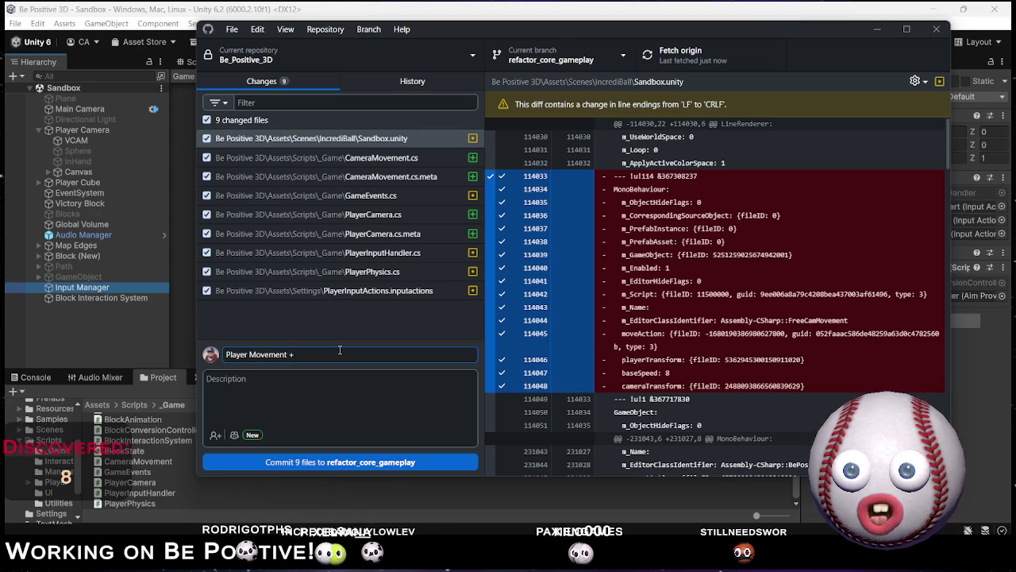
text(Camera)
key(End)
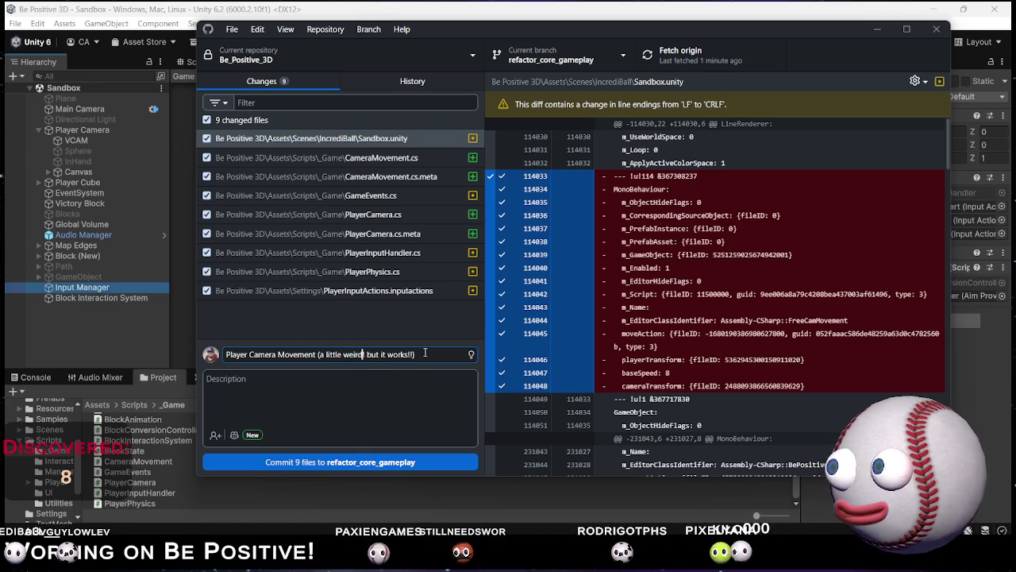
Commit the nine files to refactor_core_gameplay, push to origin, and minimize GitHub Desktop.
click(379, 465)
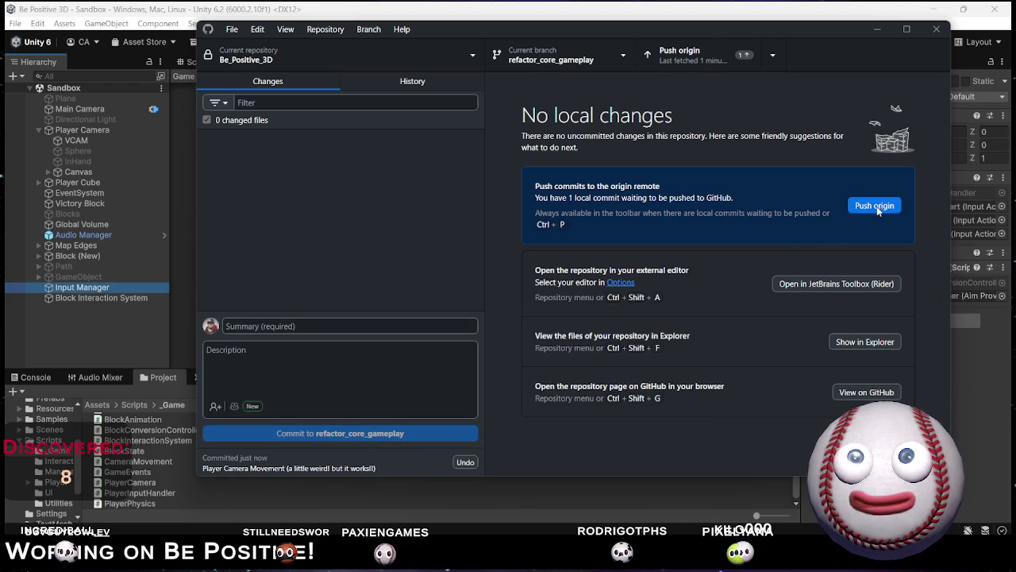
click(877, 207)
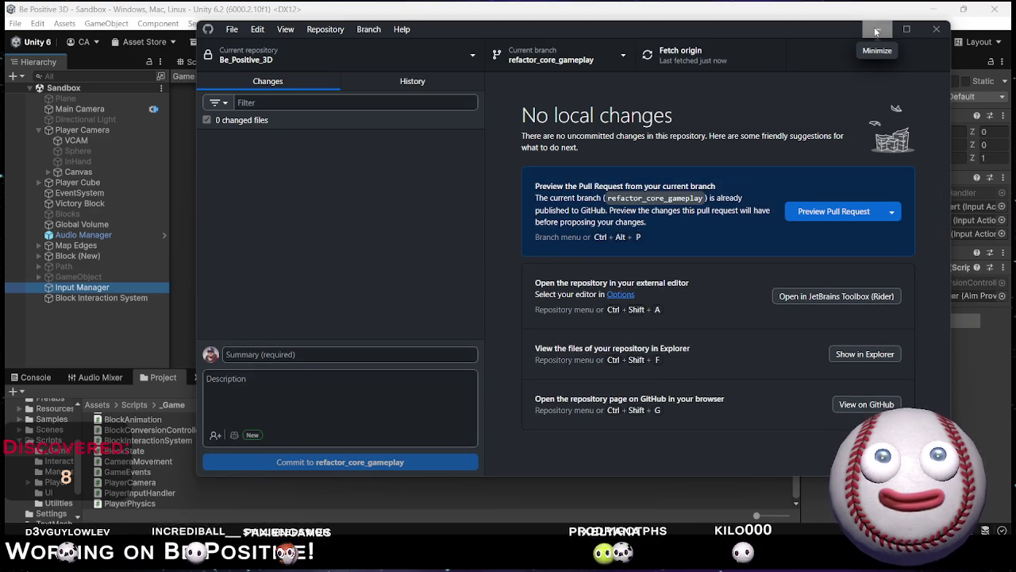
click(876, 30)
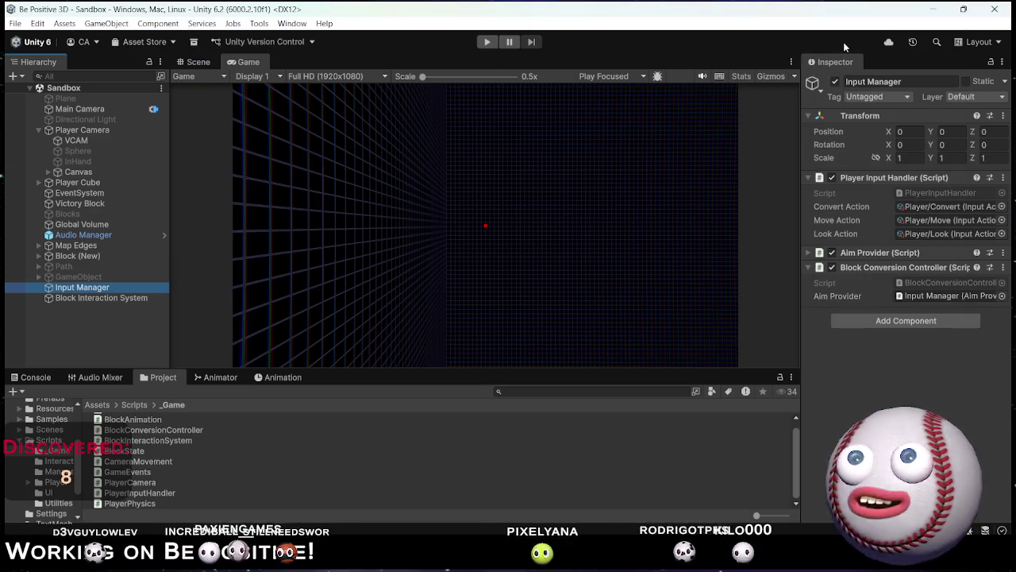
mouse_move(610, 565)
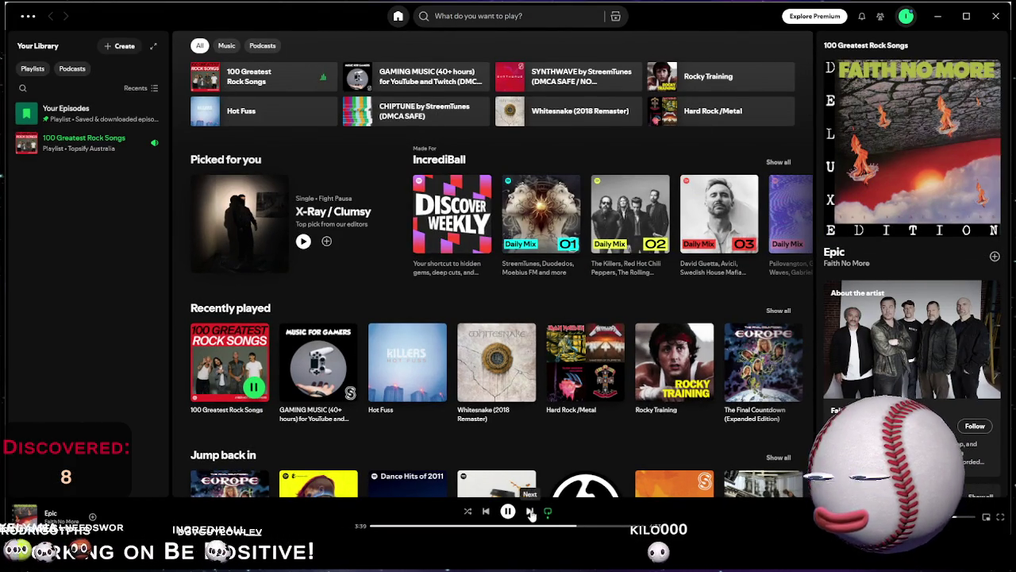
Leave the rock playlist playing in Spotify and switch back to the Unity editor.
key(alt+Tab)
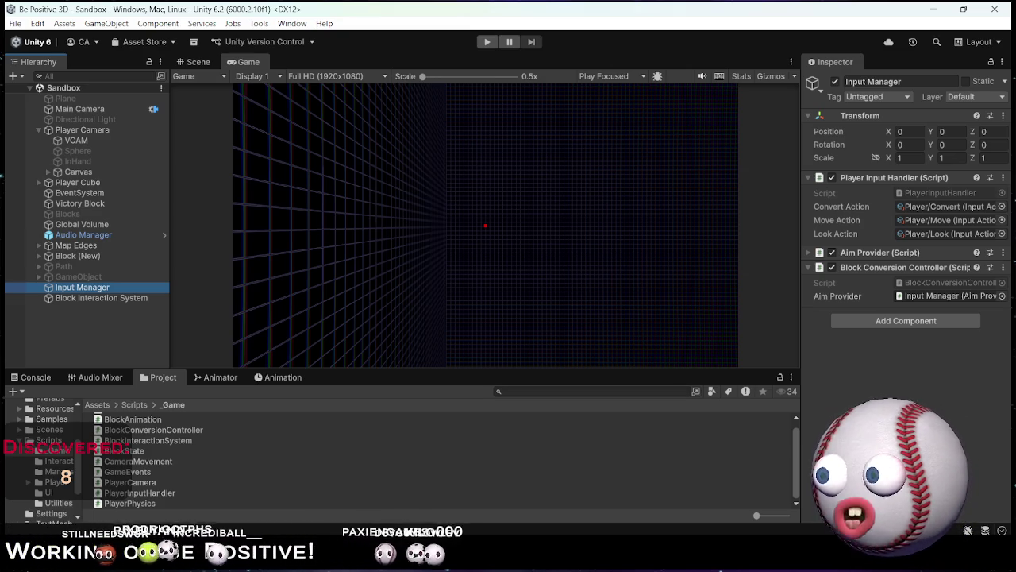
mouse_move(495, 566)
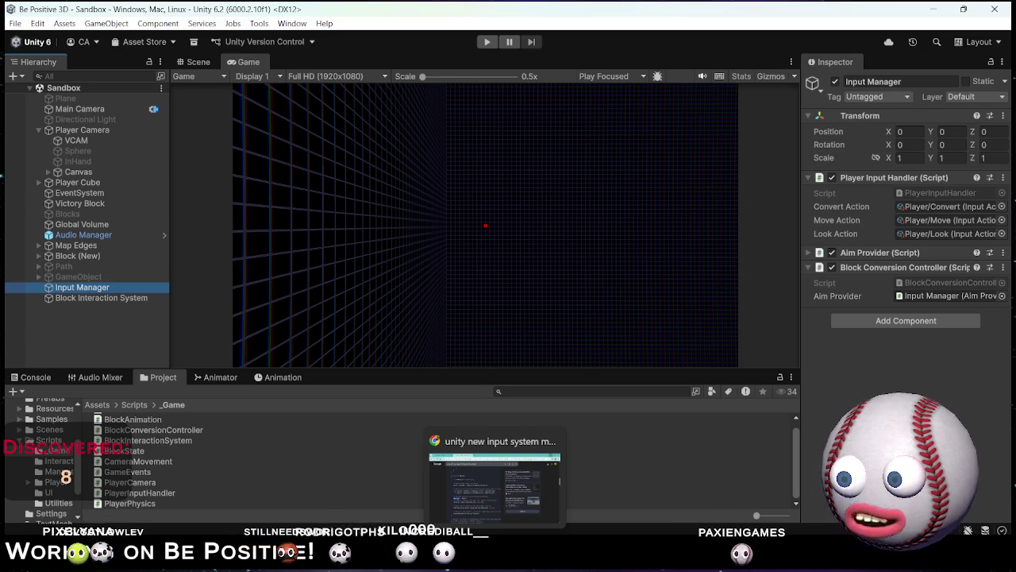
On the Twitch channel page, redeem the 'May The Balls Be With You!' reward from Power-ups & Rewards.
click(349, 485)
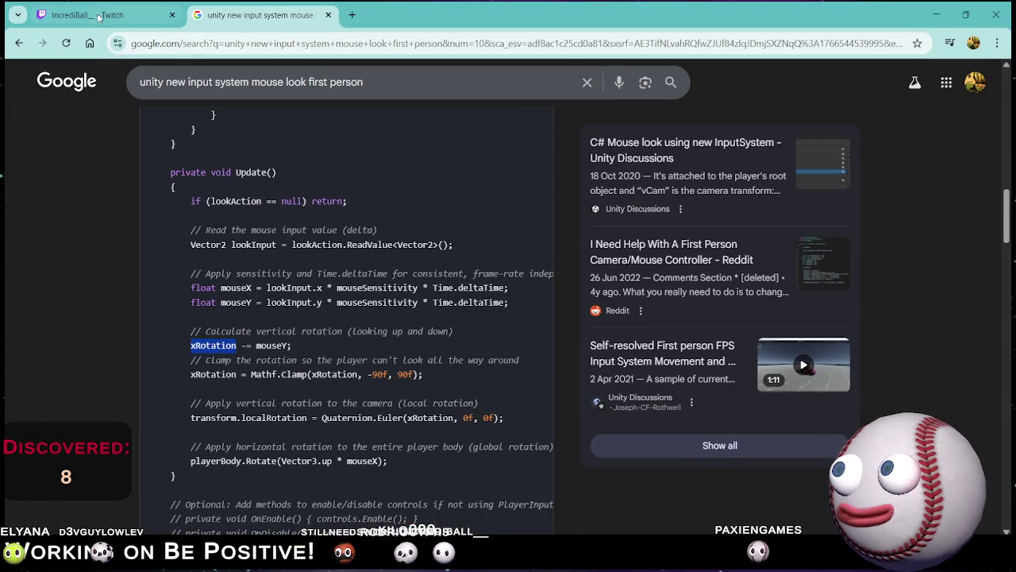
click(88, 15)
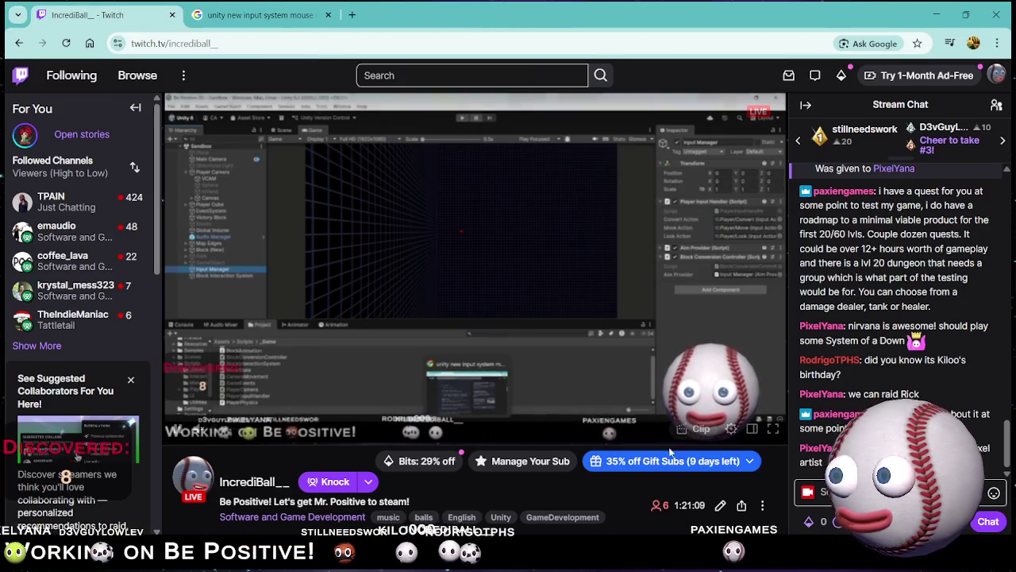
click(810, 521)
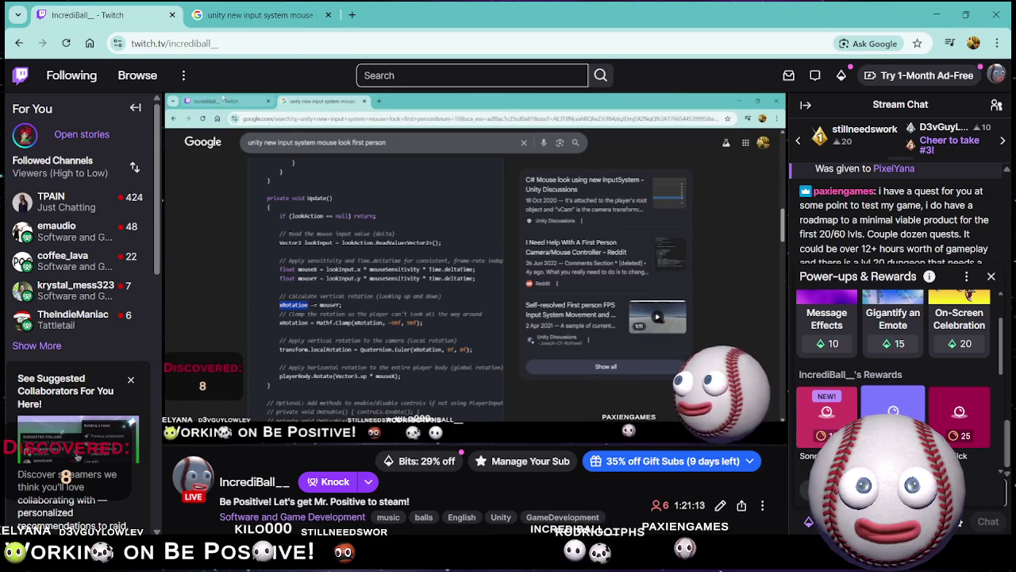
click(892, 405)
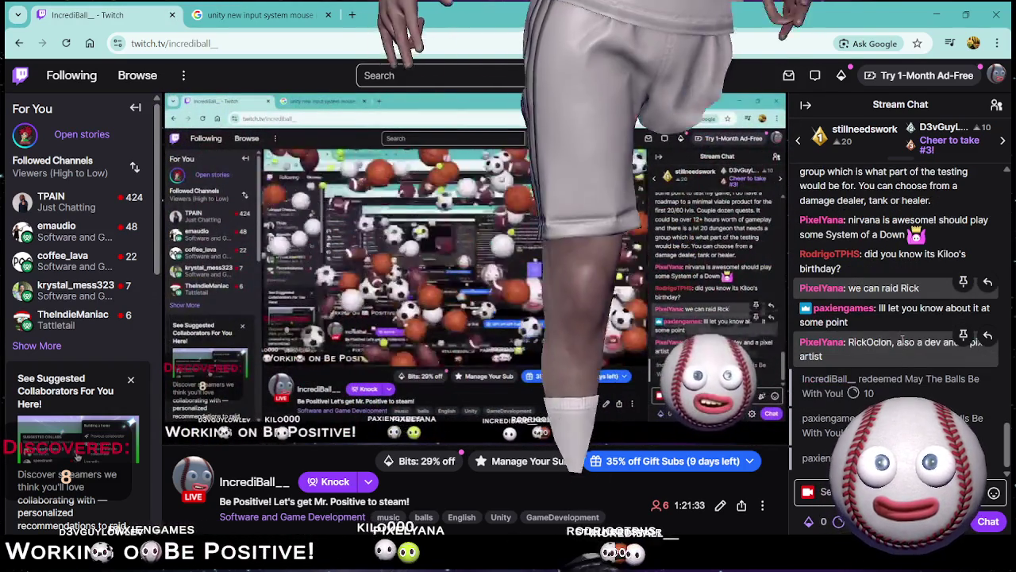
scroll(905, 344, up, 1)
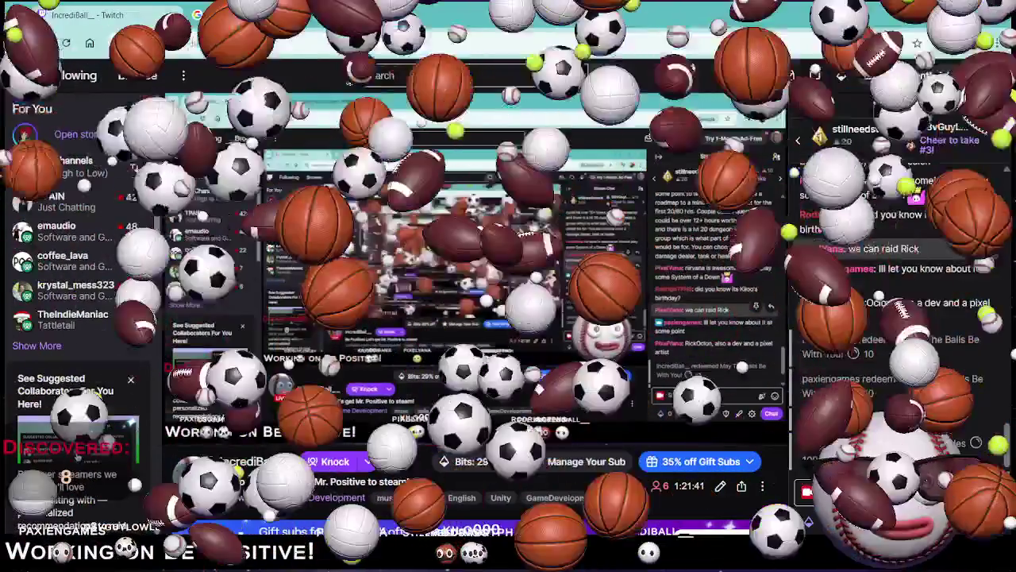
scroll(933, 417, up, 3)
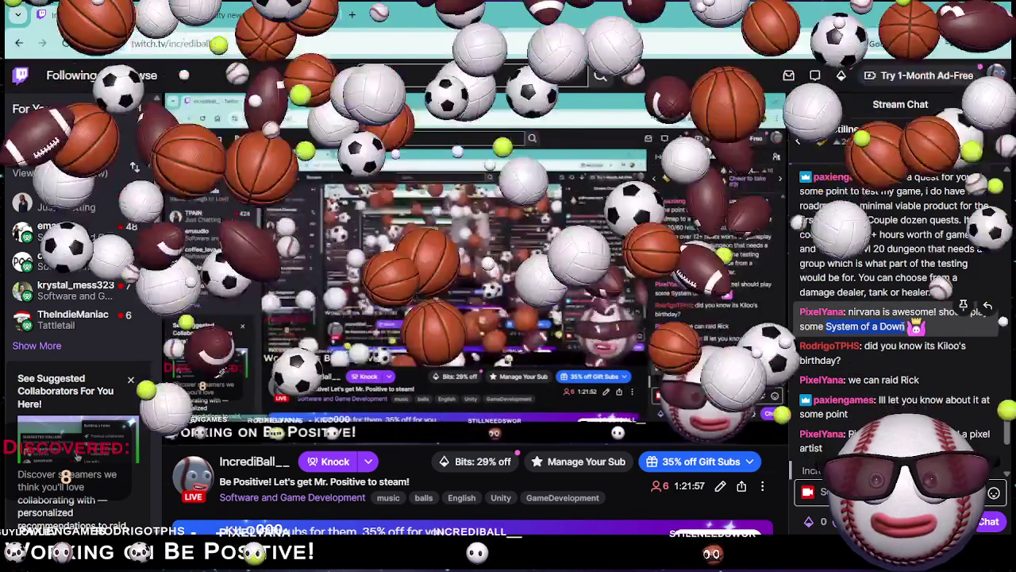
key(alt+Tab)
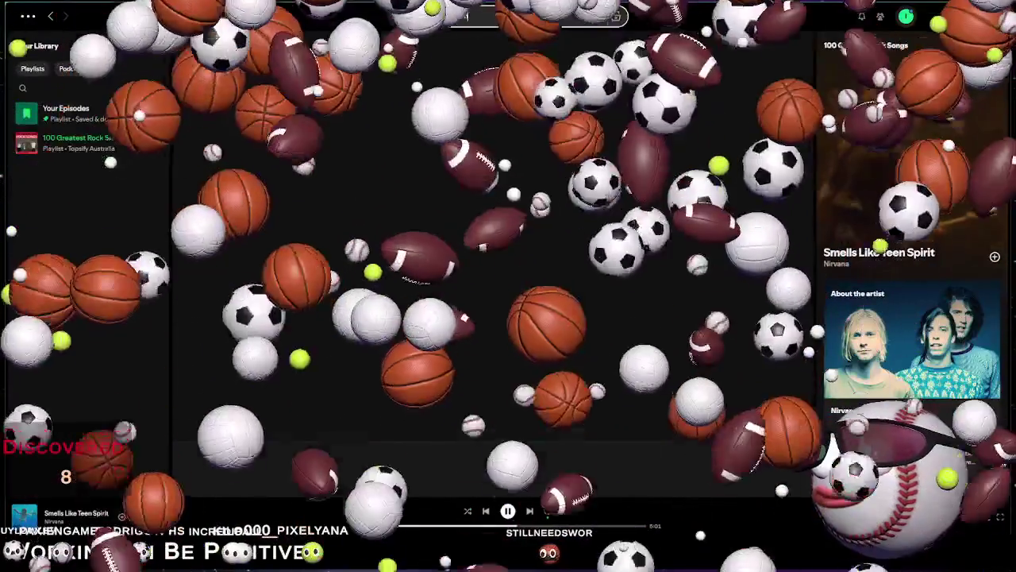
Search Spotify for 'System of' and play Toxicity by System Of A Down.
click(501, 15)
text(RickOco)
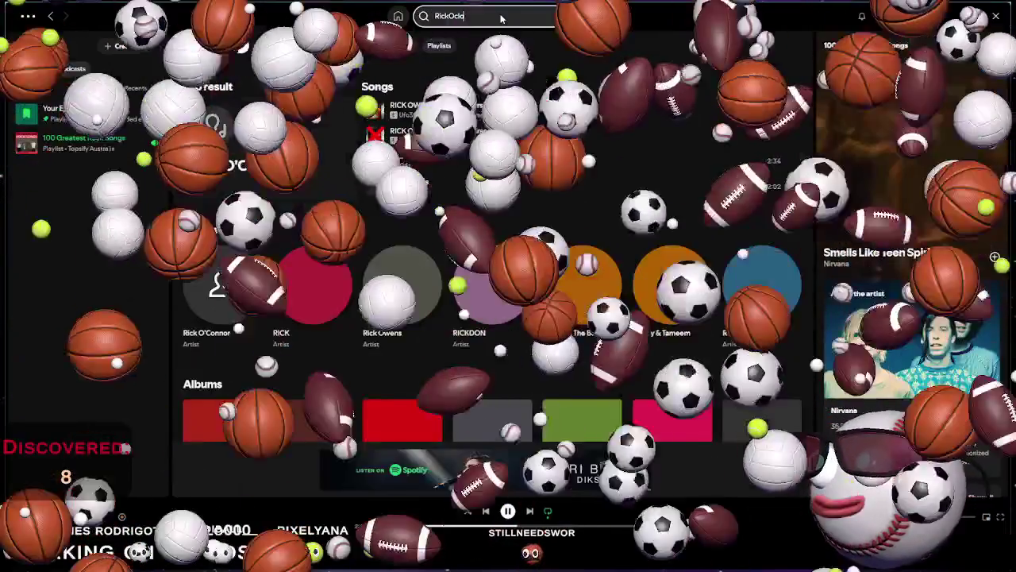
key(BackSpace)
key(BackSpace)
key(BackSpace)
text(System o)
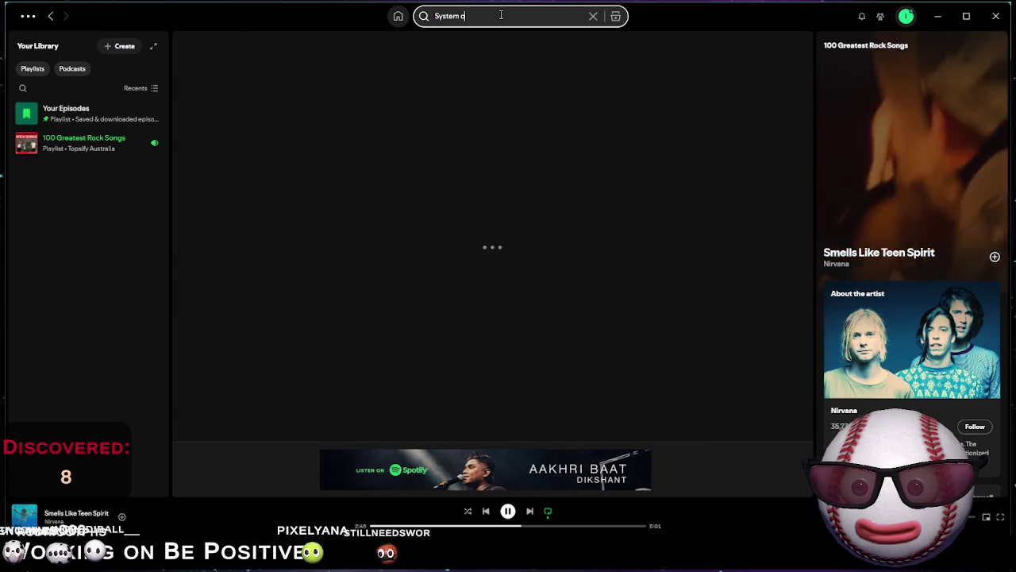
text(f)
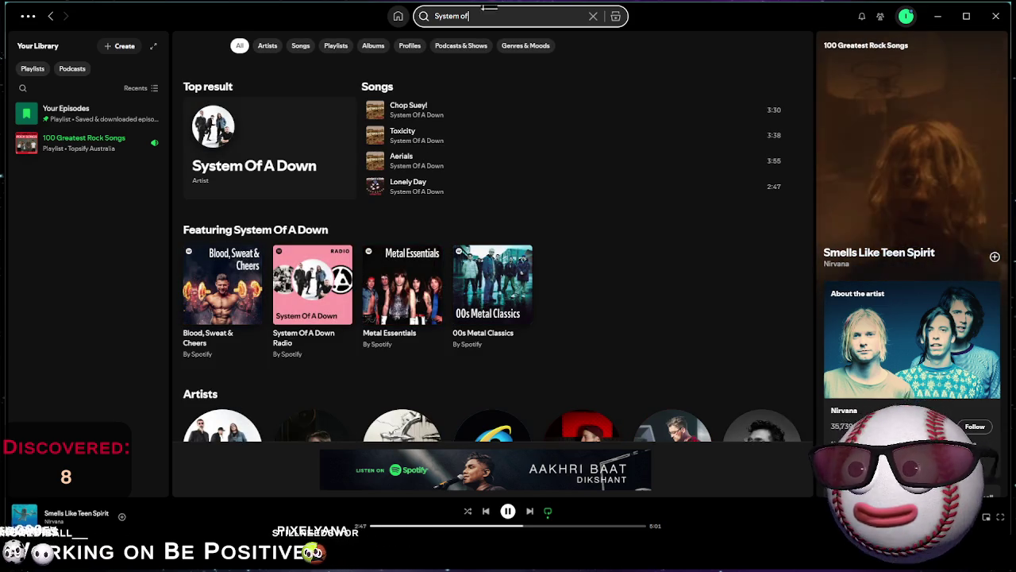
click(374, 136)
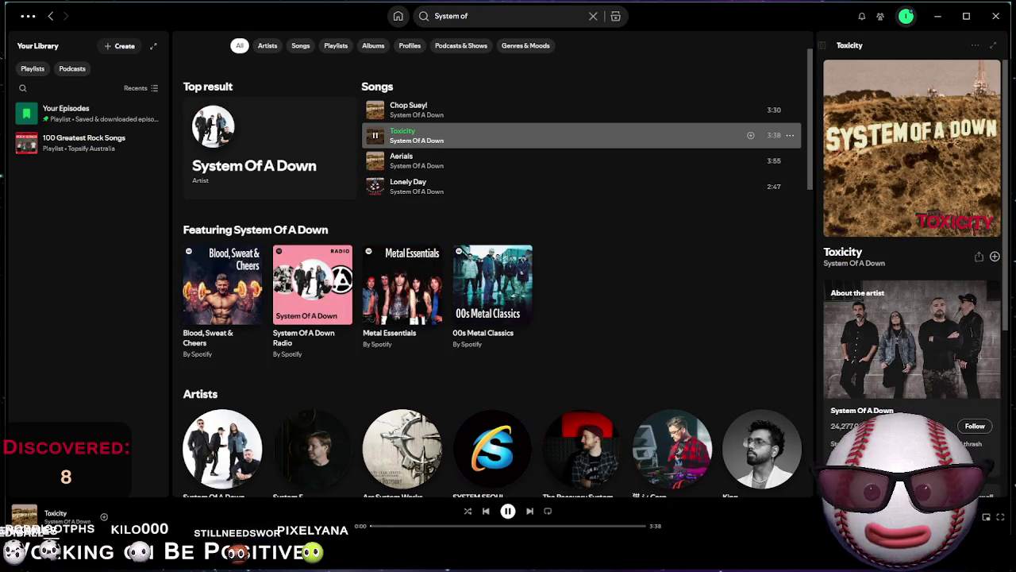
click(940, 17)
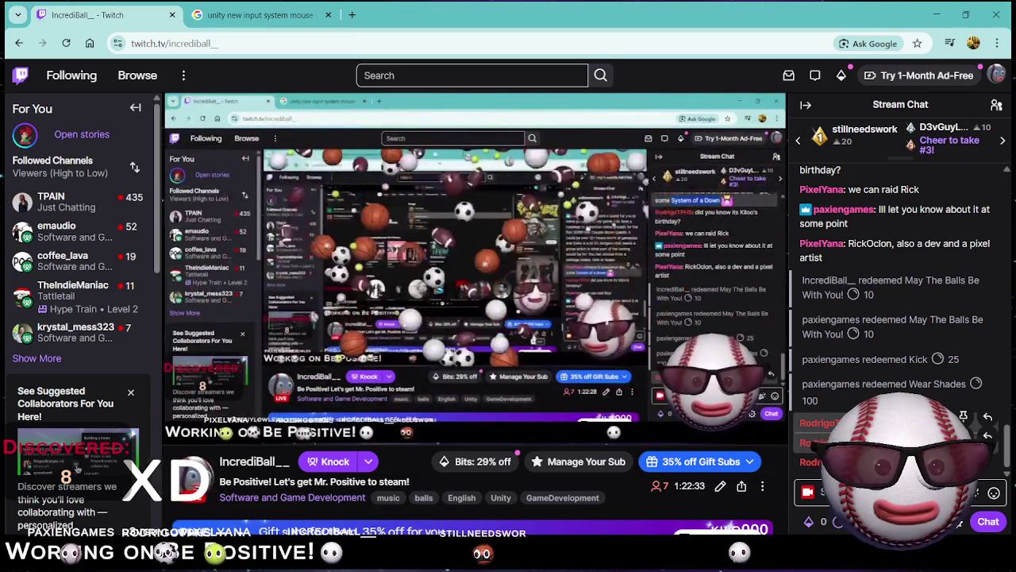
Pin the viewer's 'question!' chat message with an unpin time, then open Mod View.
click(986, 414)
click(967, 166)
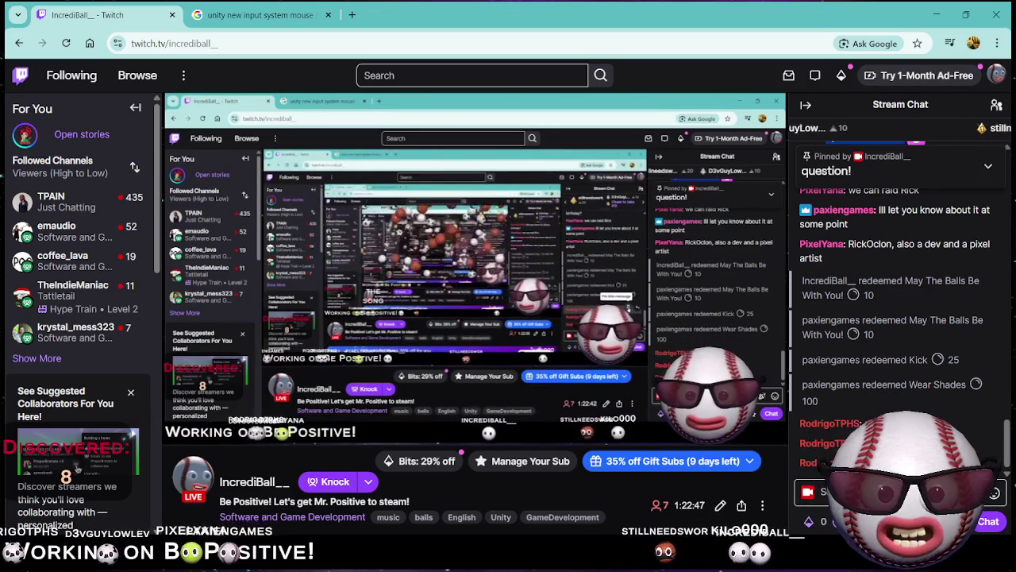
click(776, 385)
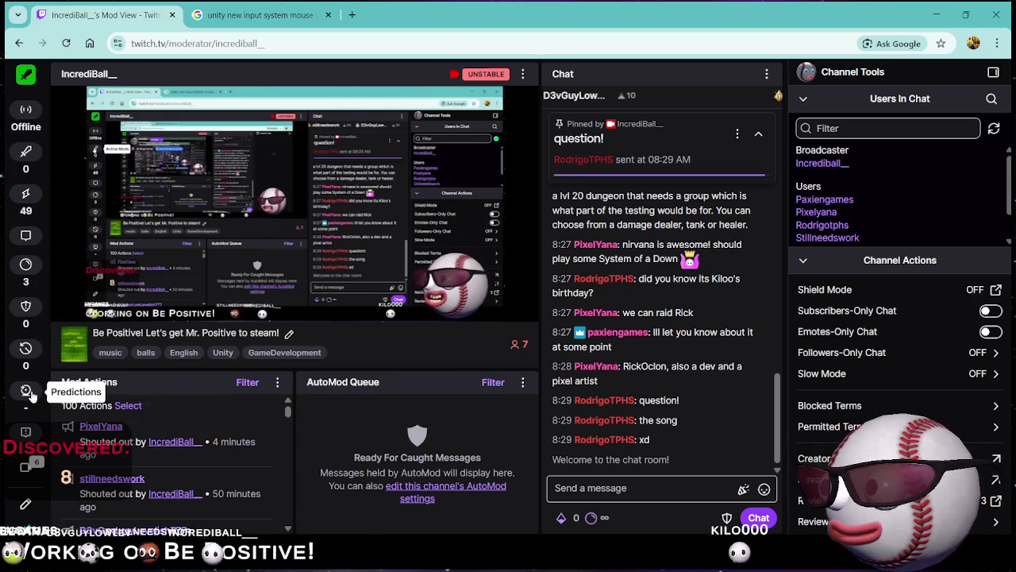
Glance at Predictions in Mod View, then open the Reward Requests Queue with 3 pending.
click(26, 391)
click(26, 391)
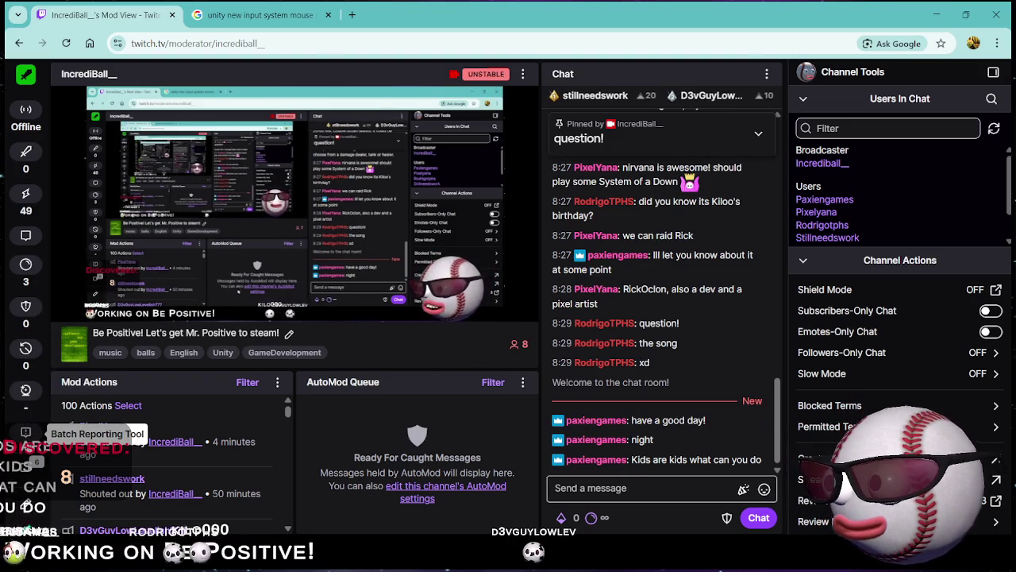
click(28, 409)
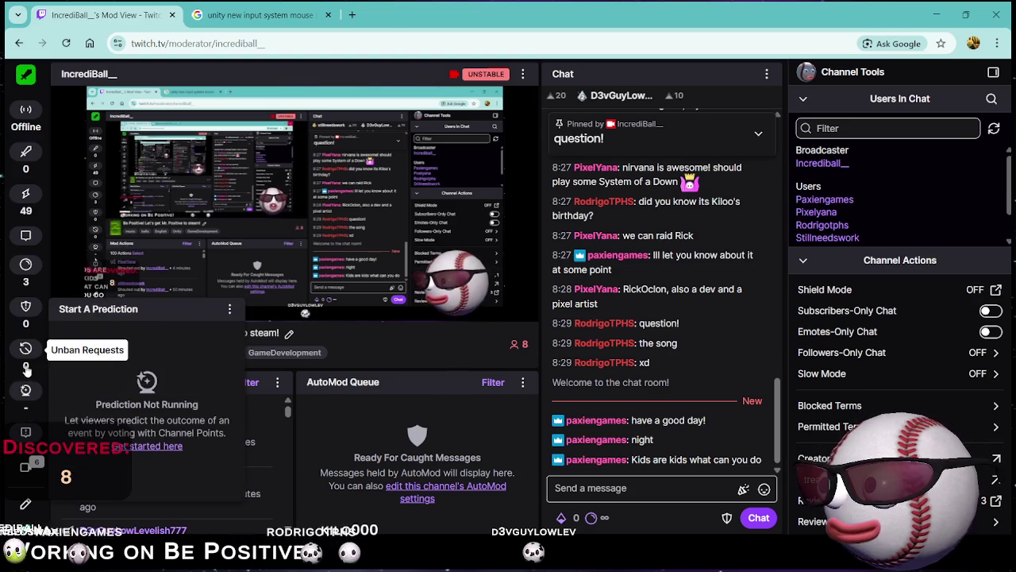
click(26, 264)
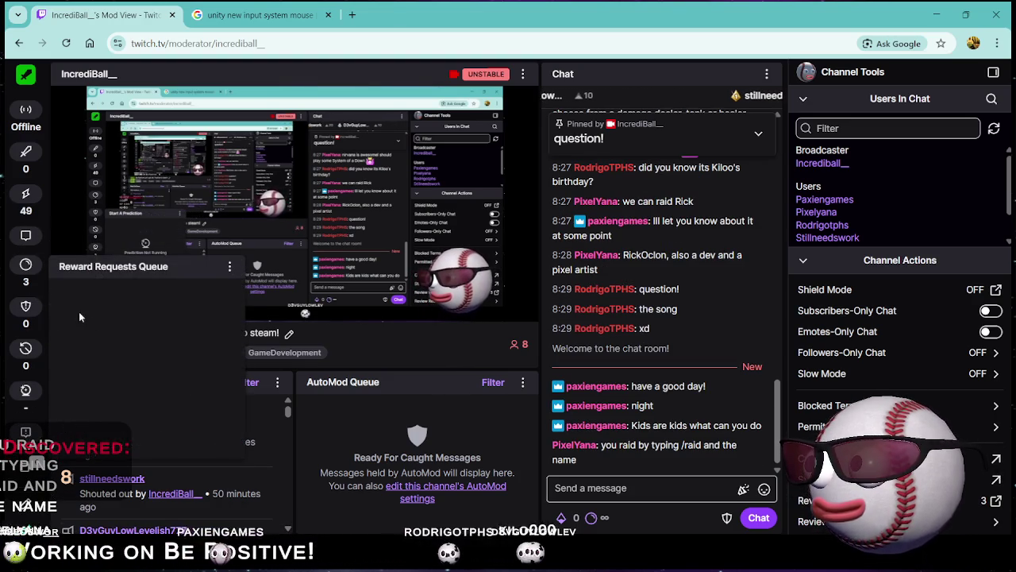
Mark all three reward requests complete and collapse Channel Tools.
click(133, 447)
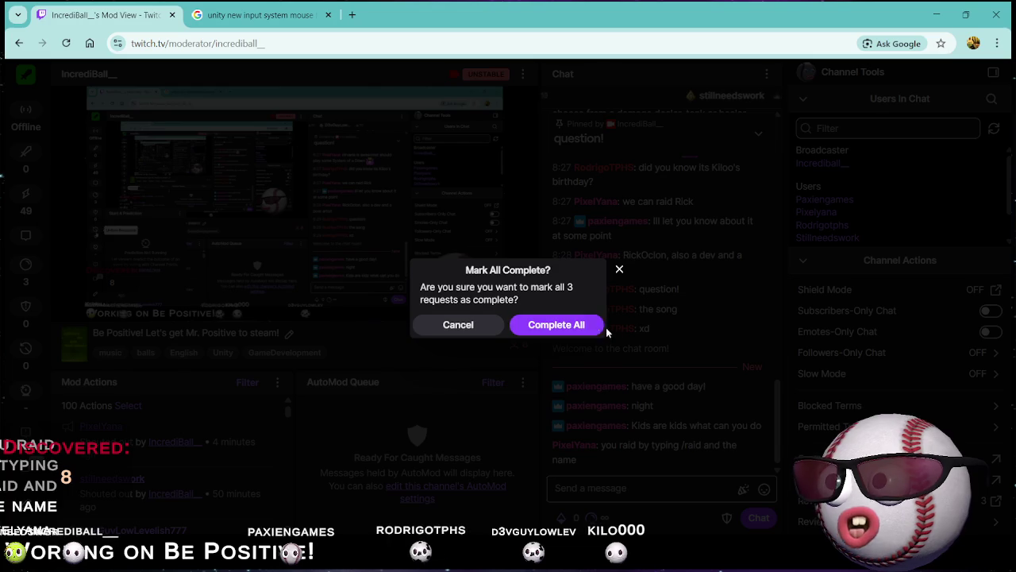
click(601, 325)
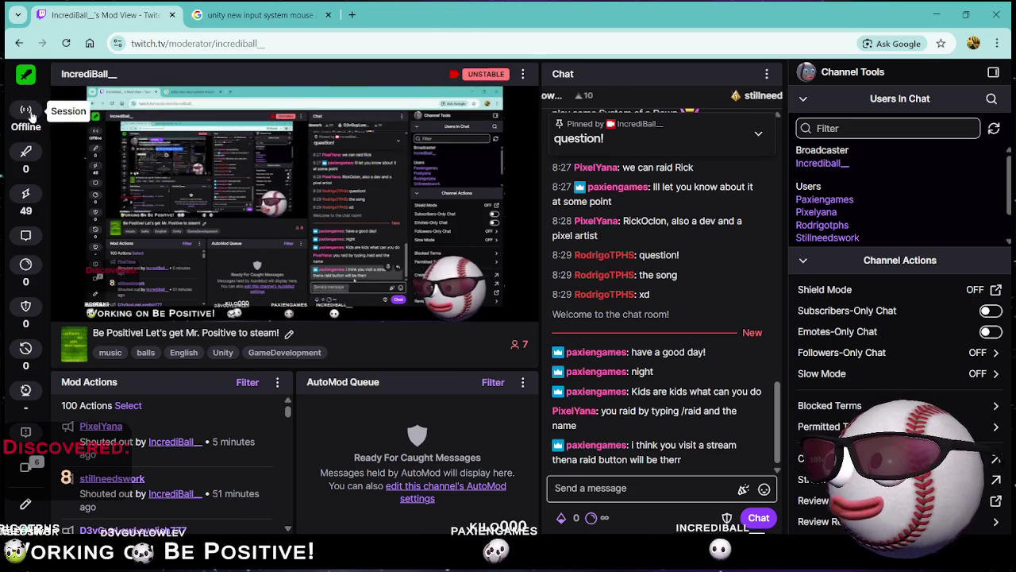
click(994, 73)
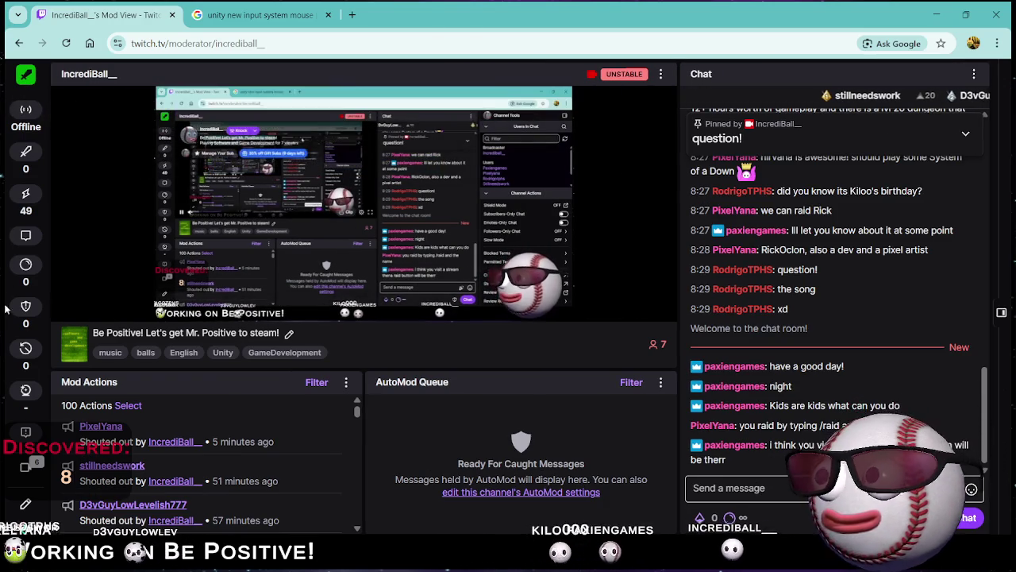
click(532, 119)
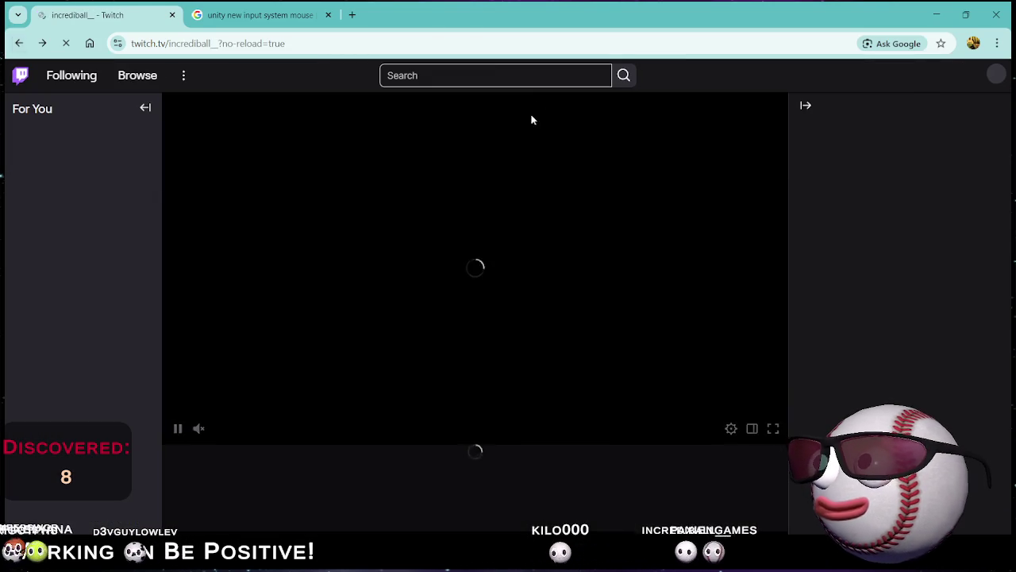
click(495, 75)
text(RickOclon)
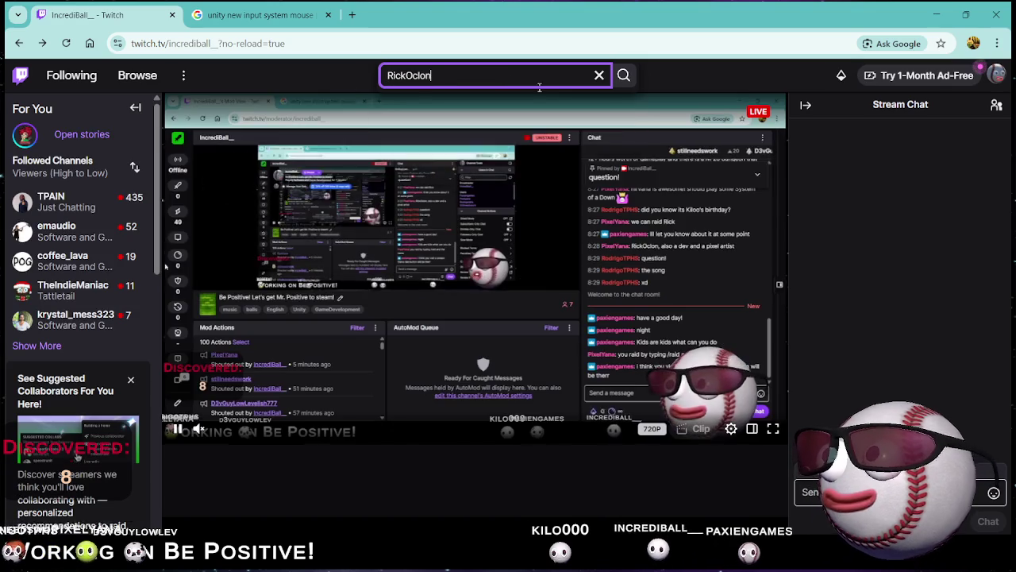
click(622, 76)
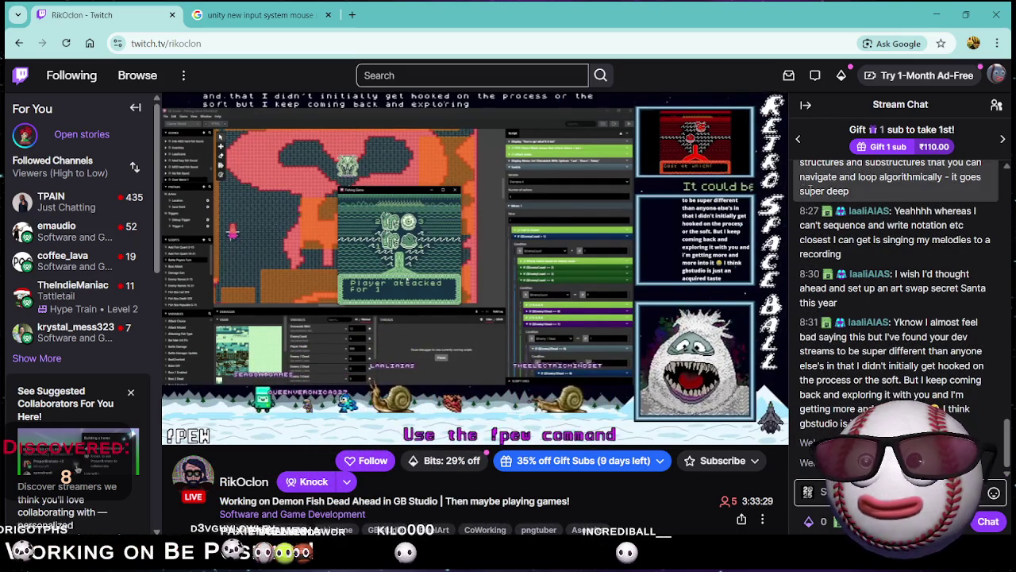
mouse_move(471, 367)
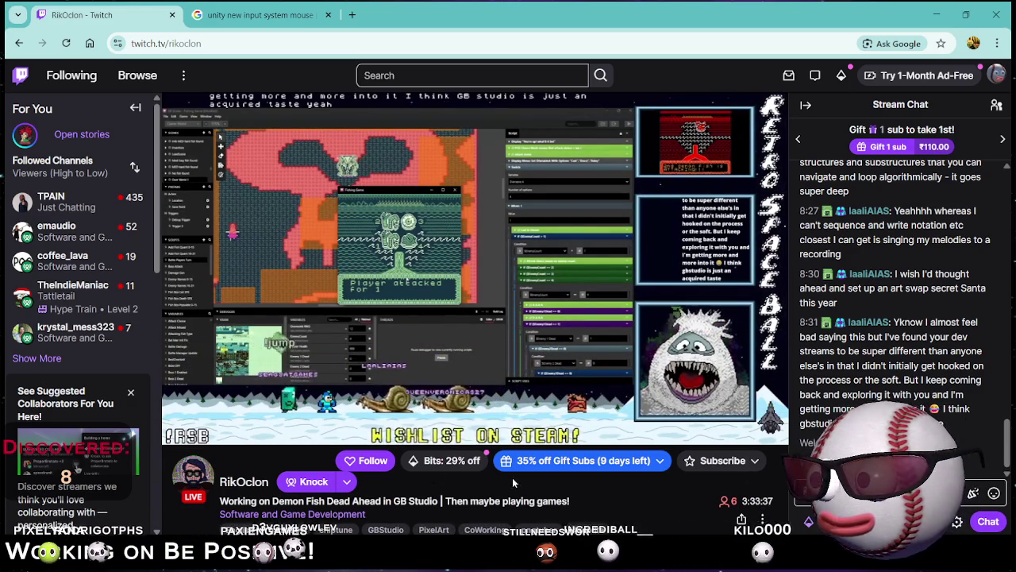
On RikOclon's stream, check the more-options menu, chat settings and knock message box, closing each.
click(763, 521)
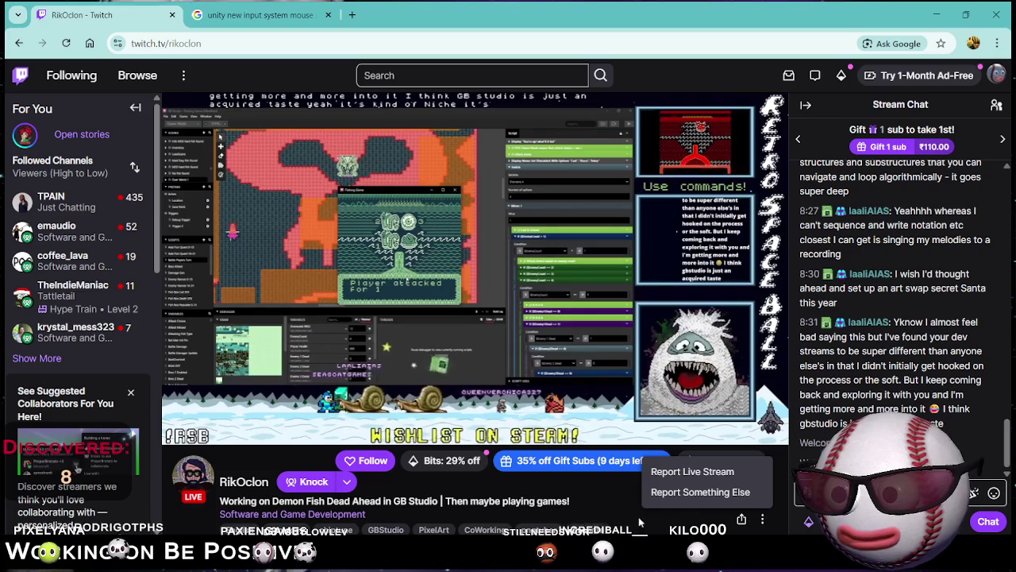
click(571, 499)
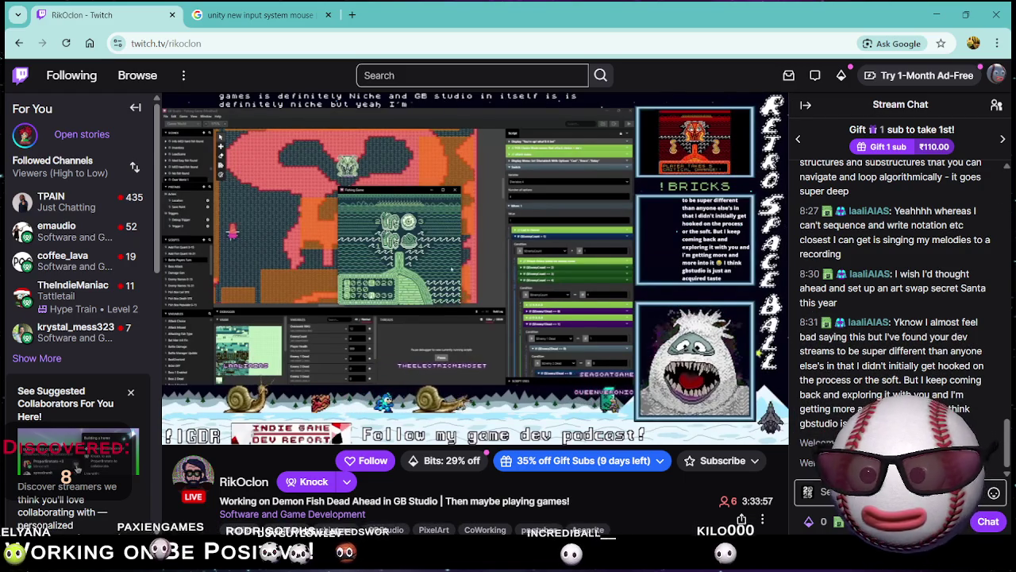
click(958, 521)
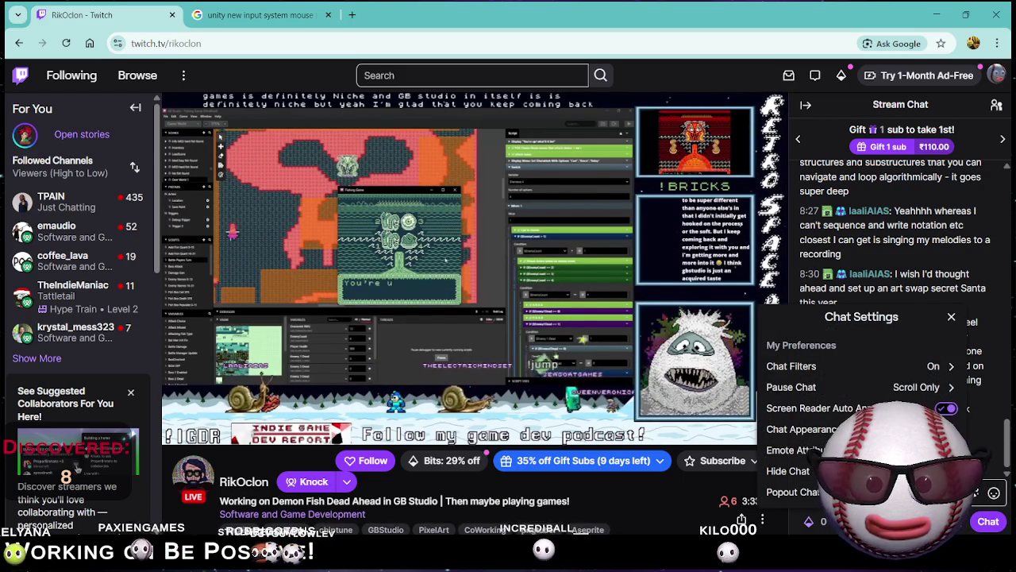
key(Escape)
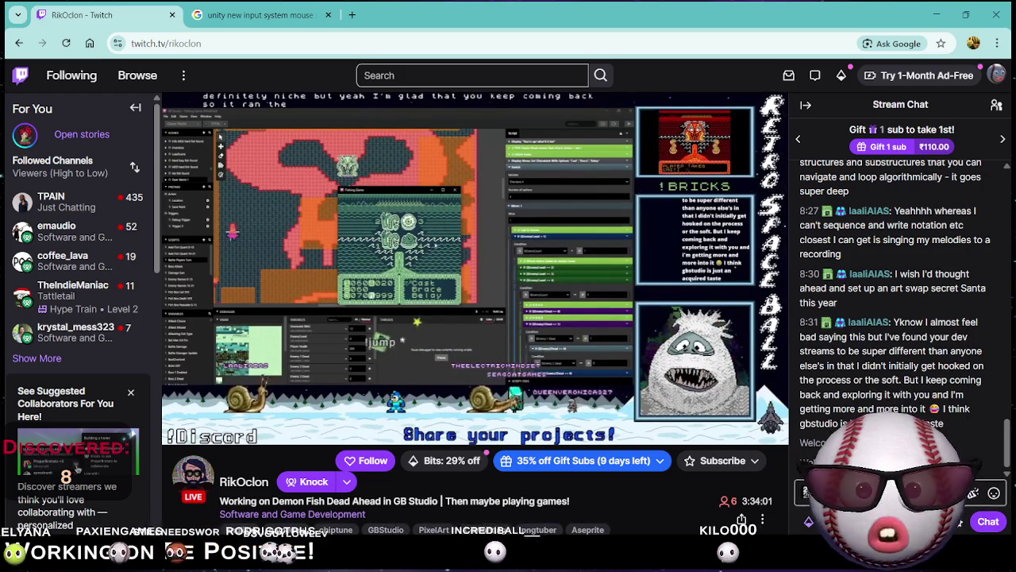
scroll(615, 492, down, 1)
scroll(534, 448, down, 4)
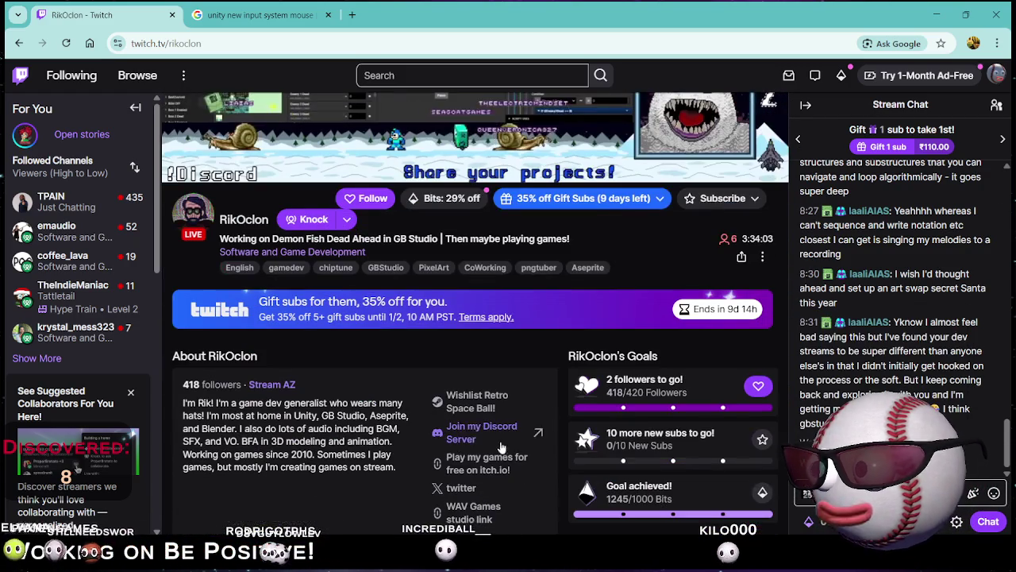
scroll(370, 342, up, 3)
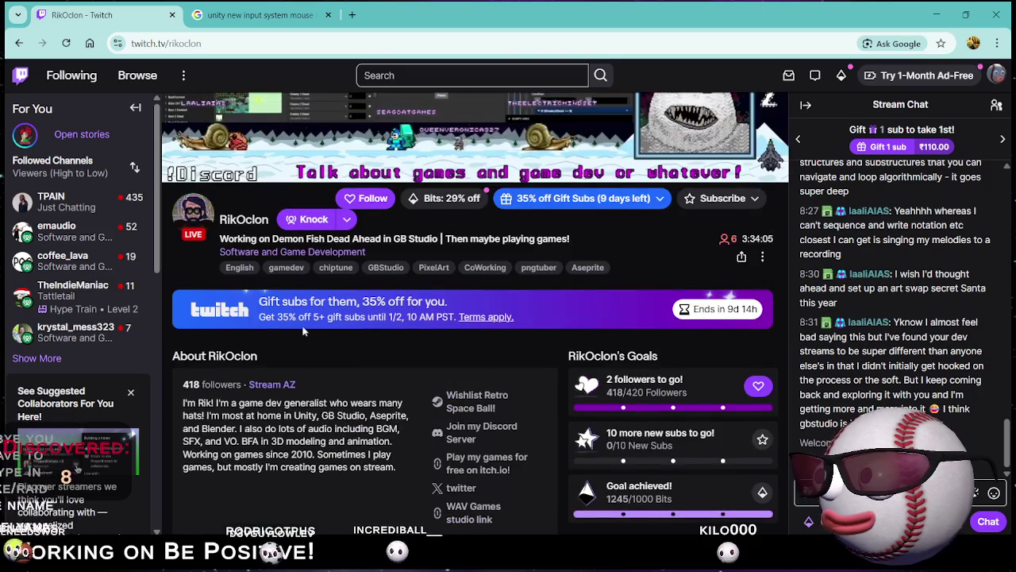
click(347, 352)
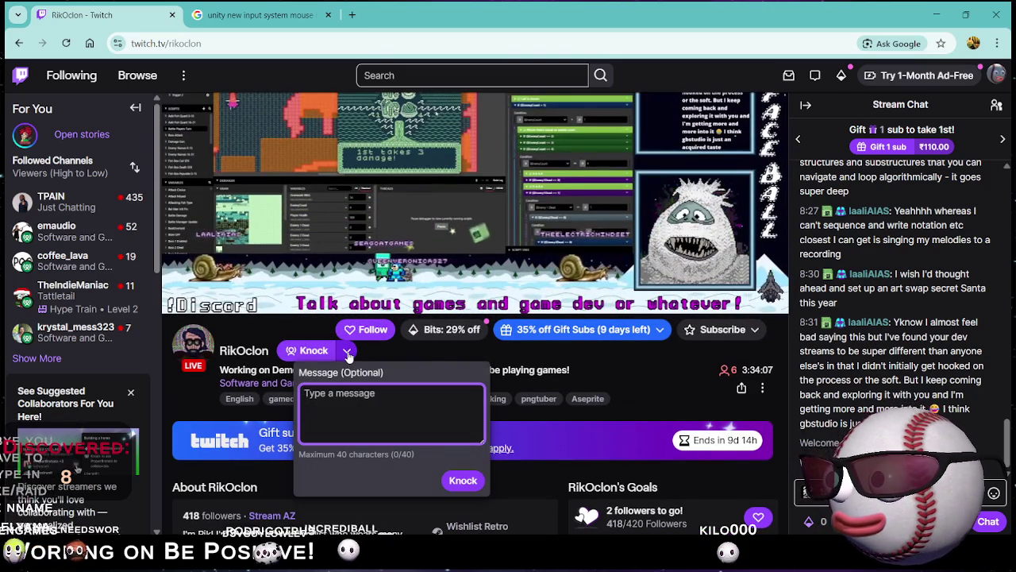
click(314, 366)
Dismiss the browser page menu and open your account menu with channel and Creator Dashboard links.
scroll(313, 366, up, 2)
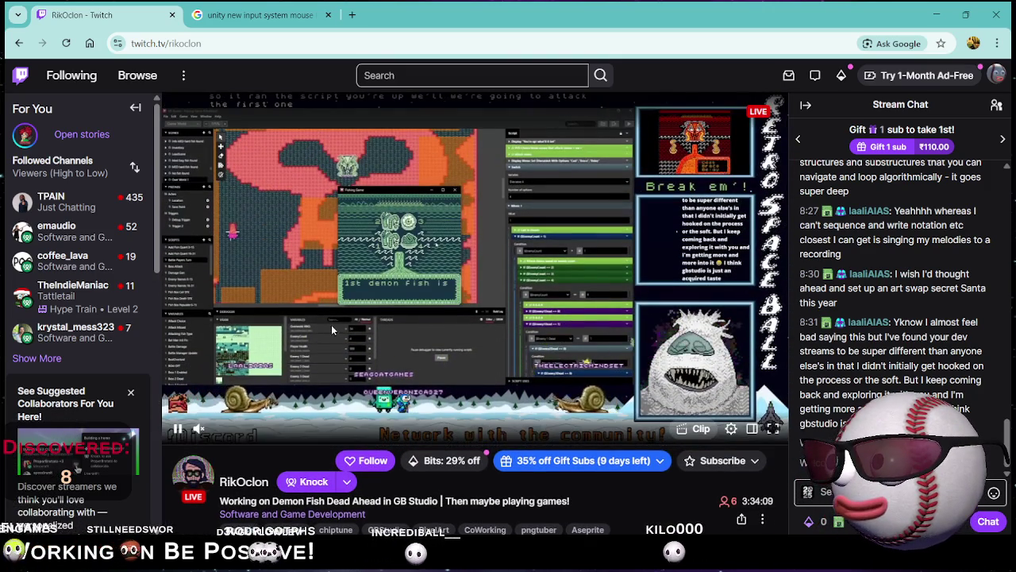
right_click(571, 237)
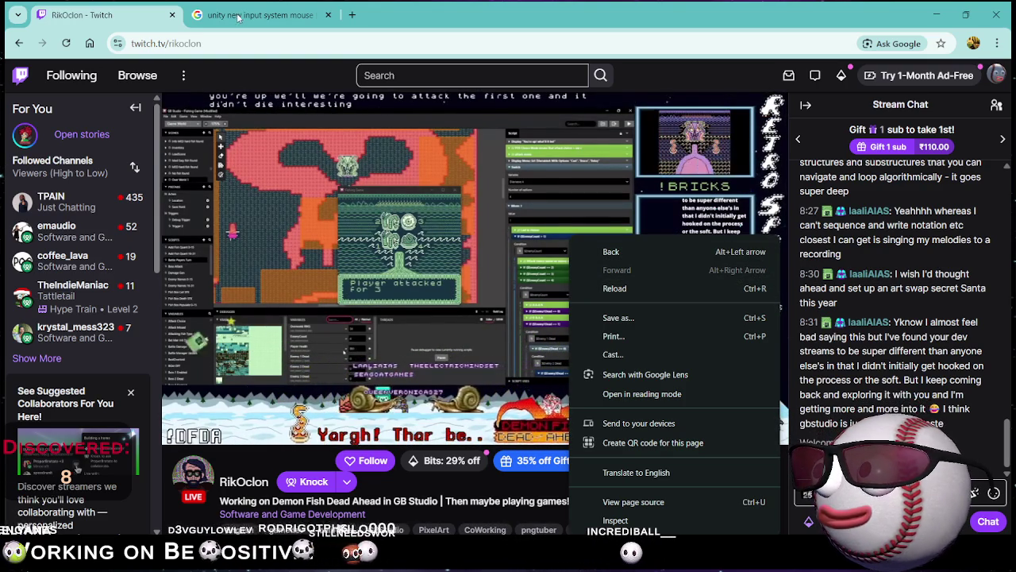
click(987, 70)
click(994, 73)
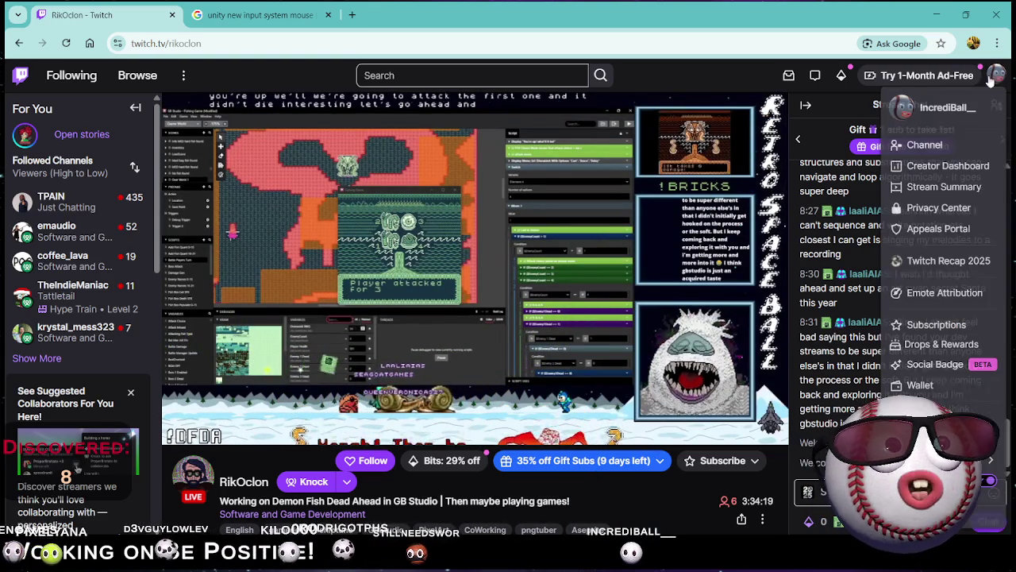
From your own channel's chat, send a /raid command, which Twitch rejects as an invalid username.
click(919, 145)
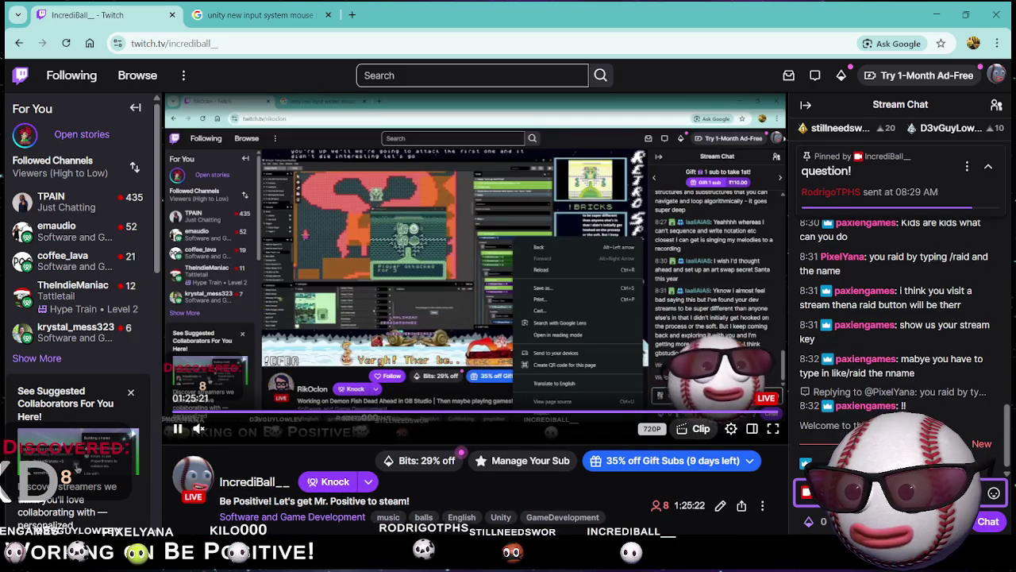
text(/raid)
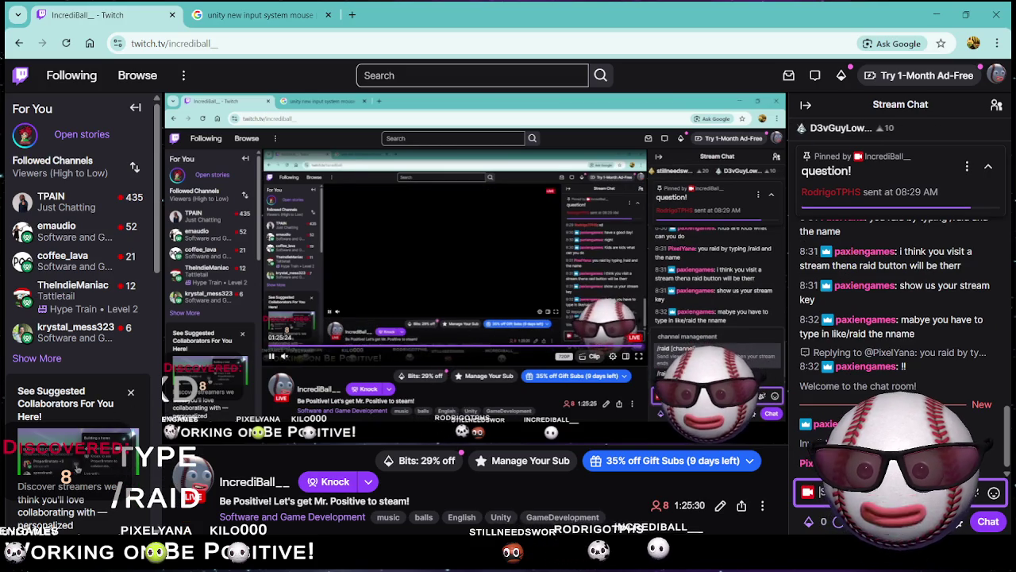
text(/)
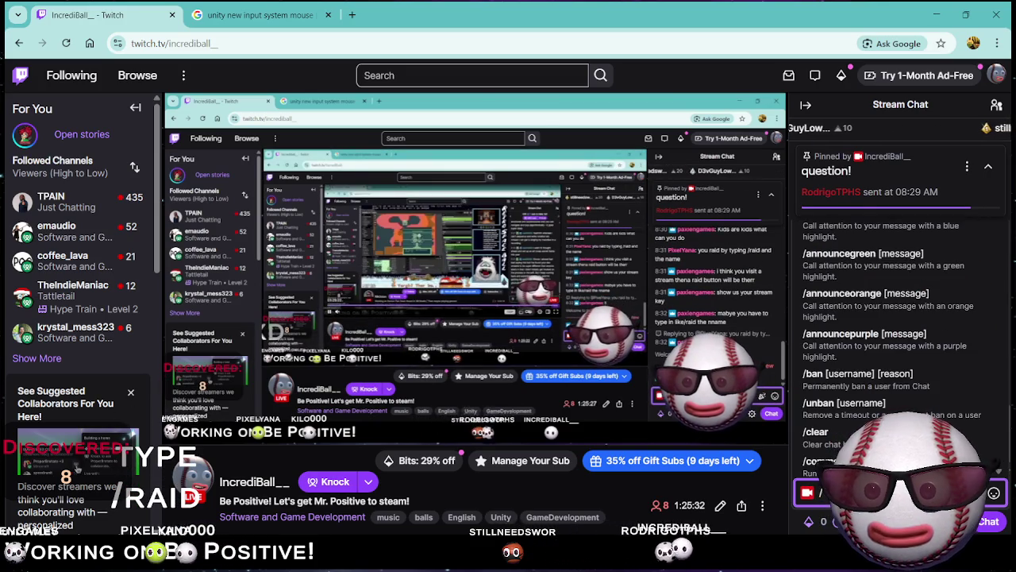
text(ra)
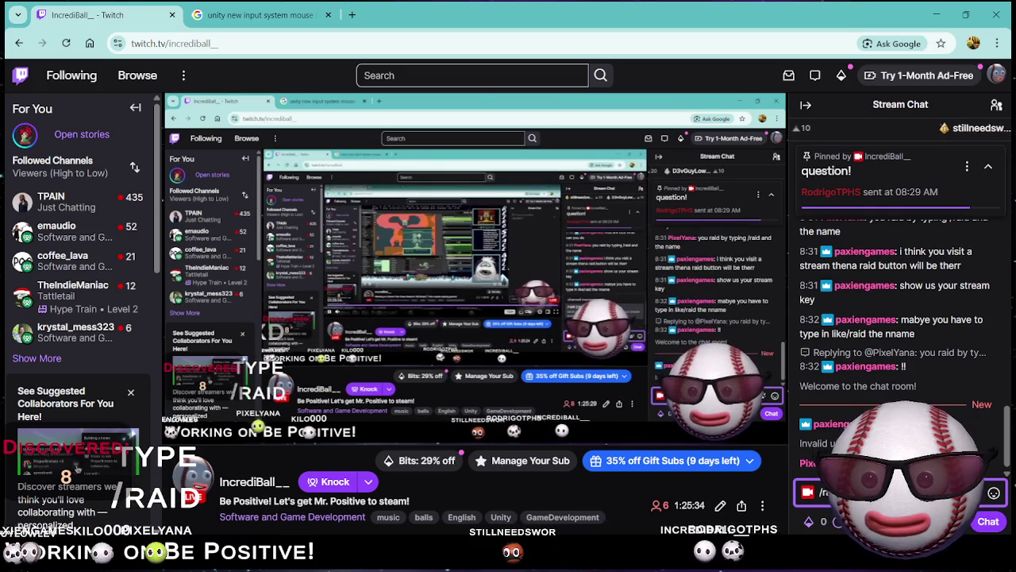
text(id)
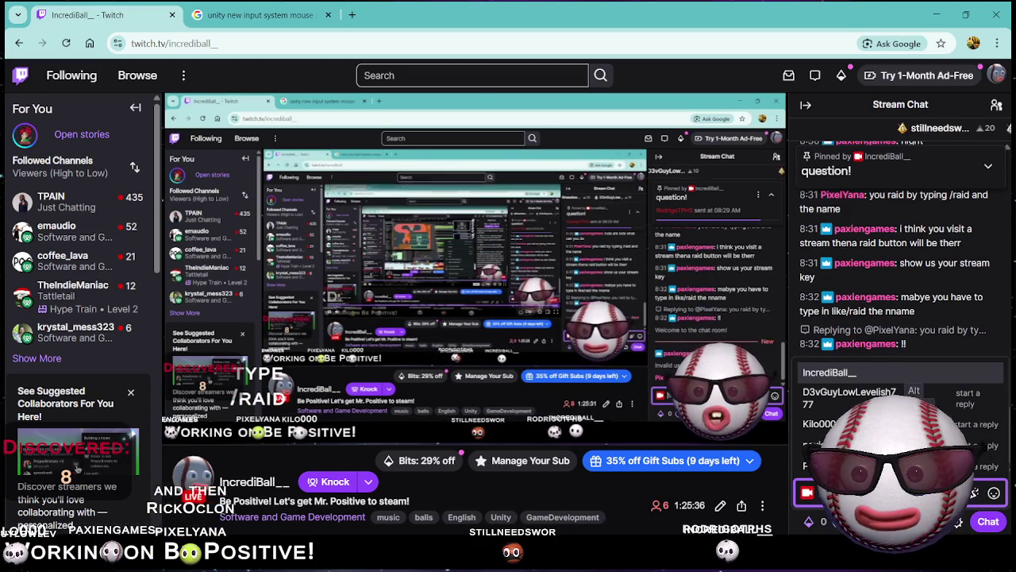
key(Return)
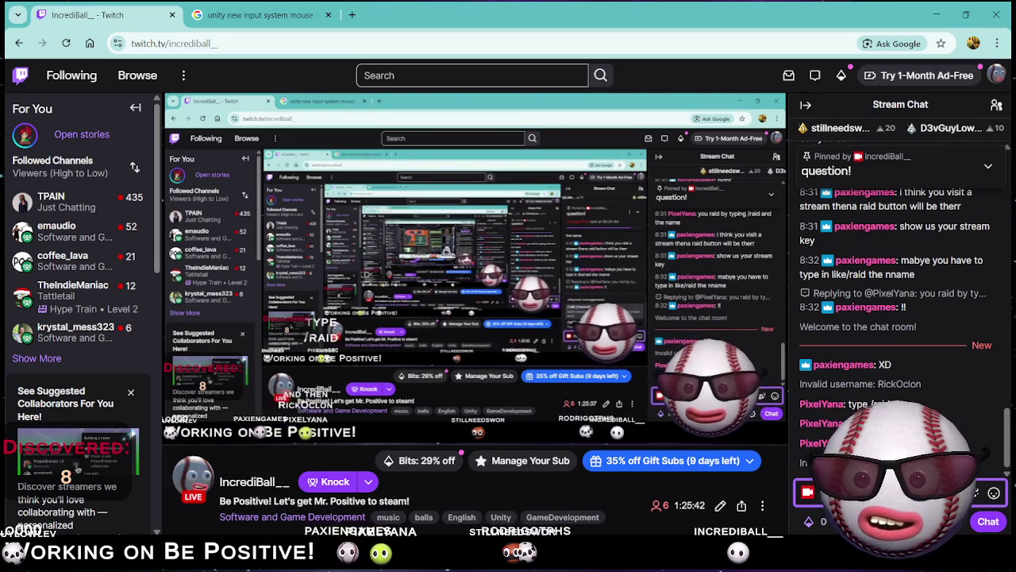
mouse_move(346, 122)
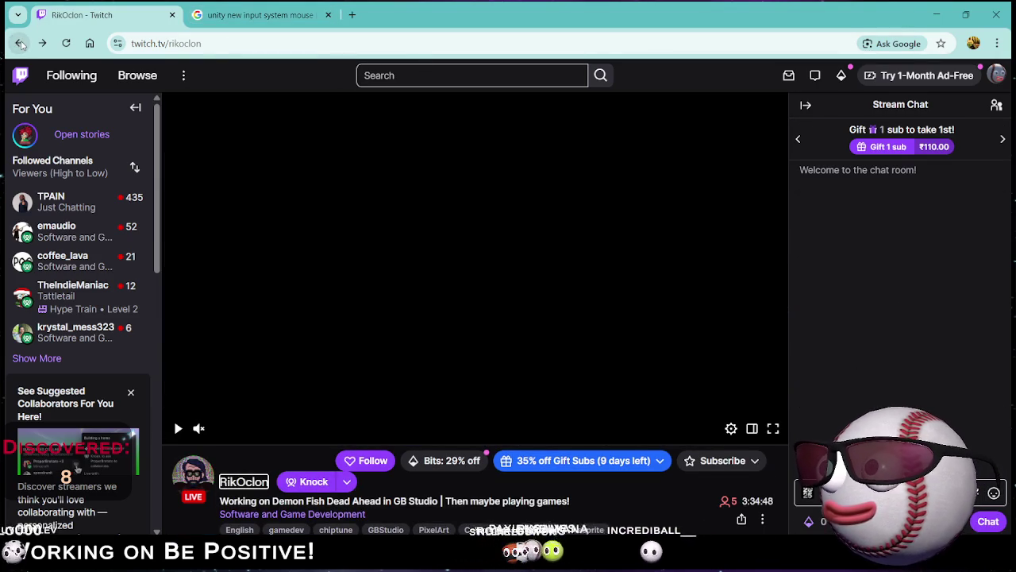
Return to RikOclon's channel home page via browser history and dismiss the subscription popup.
click(20, 44)
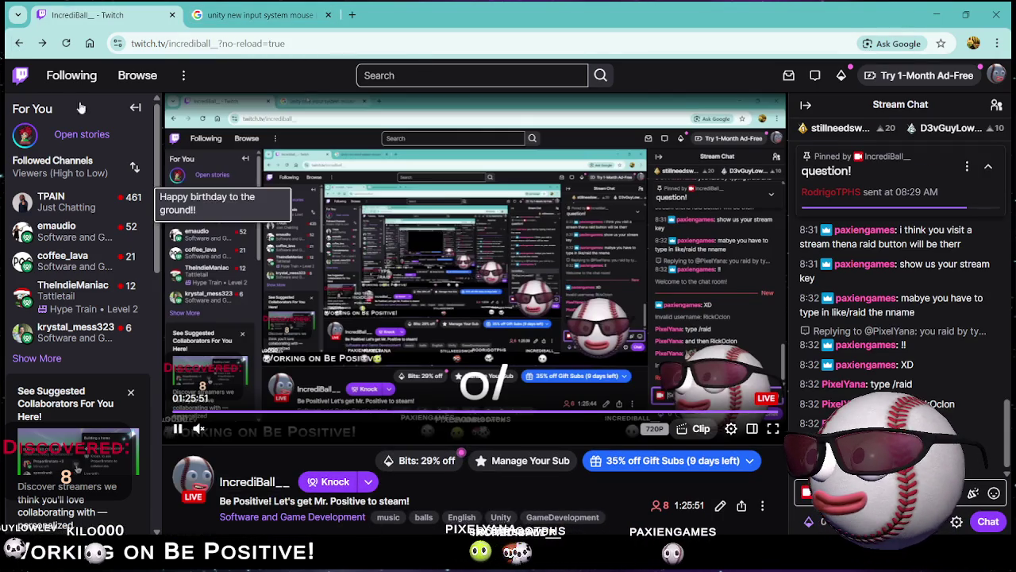
click(44, 47)
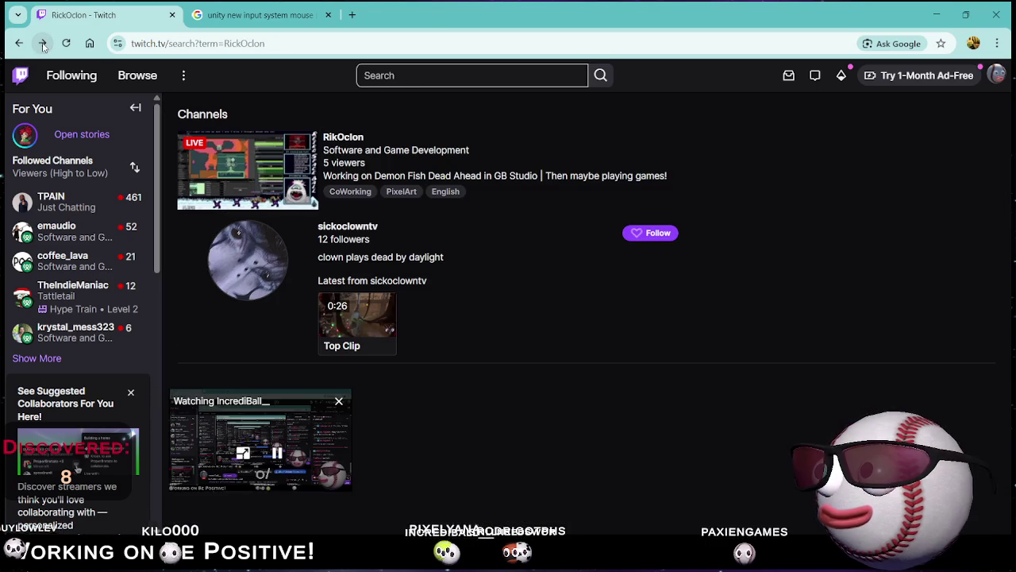
click(44, 46)
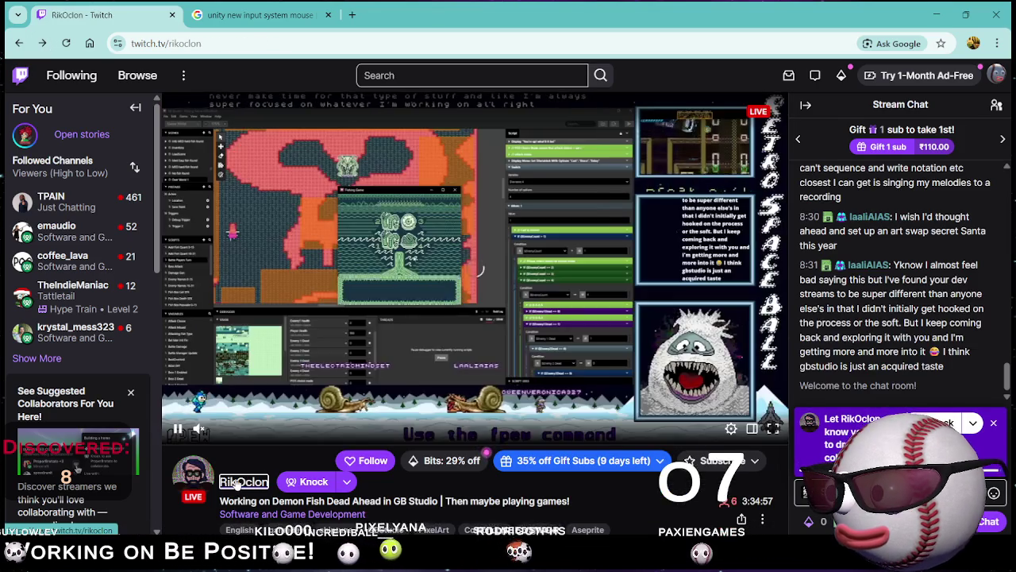
click(243, 481)
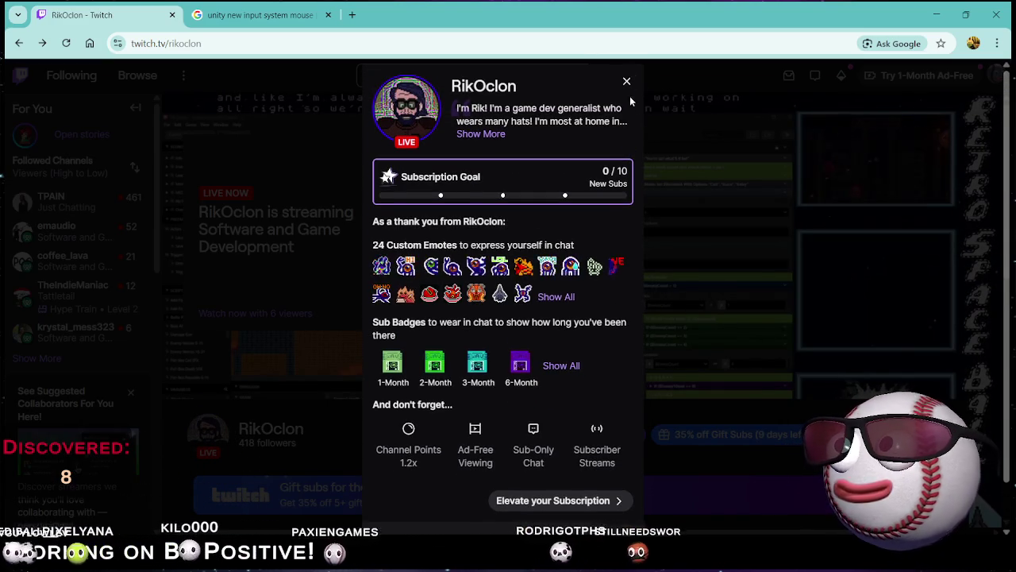
click(628, 81)
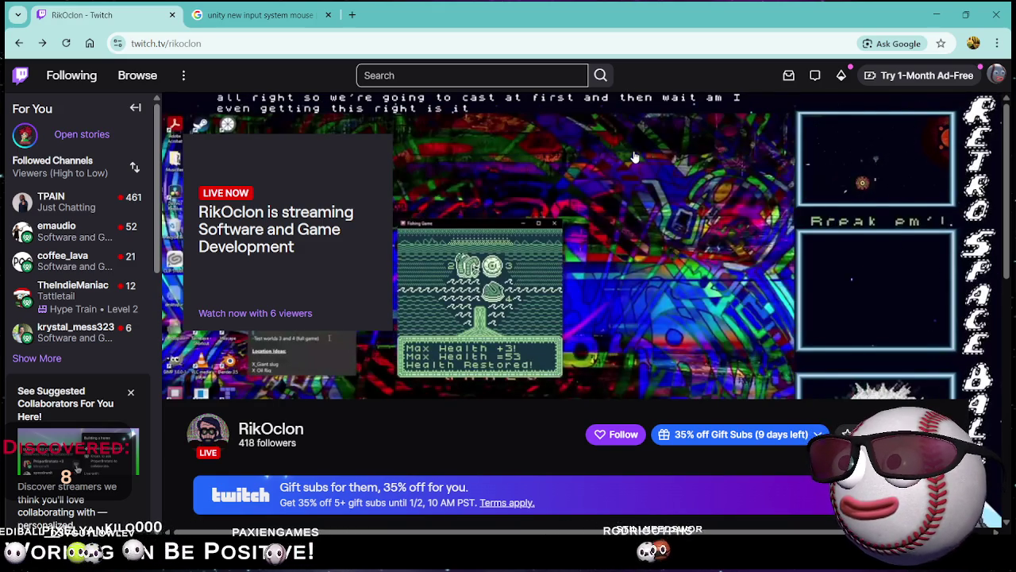